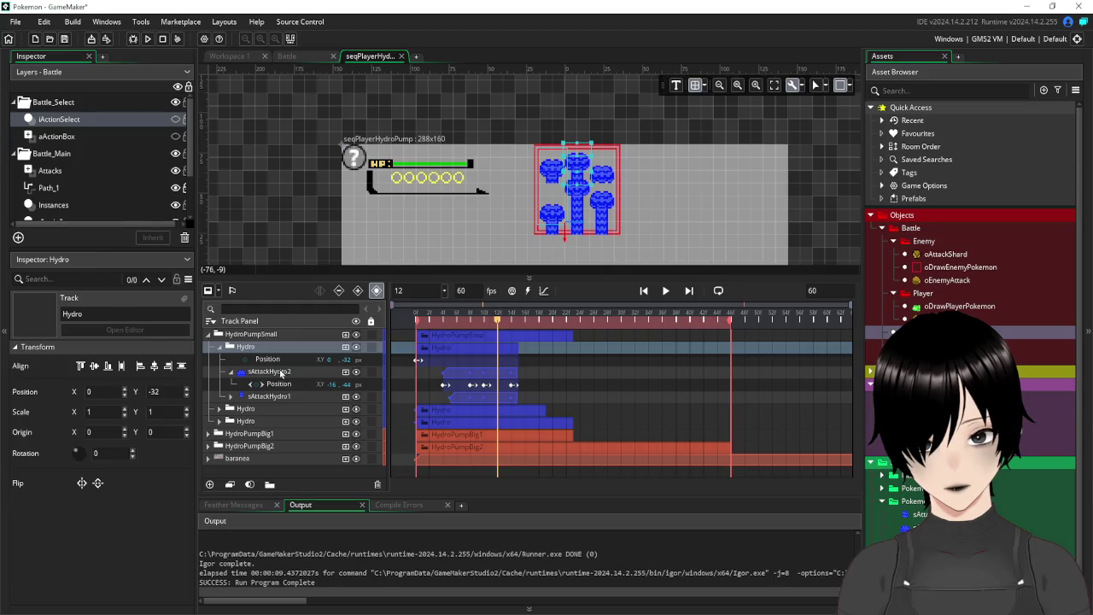
Shift the sAttackHydro1 and sAttackHydro2 clips to start around frame 12.
left_click(280, 373)
left_click(279, 396)
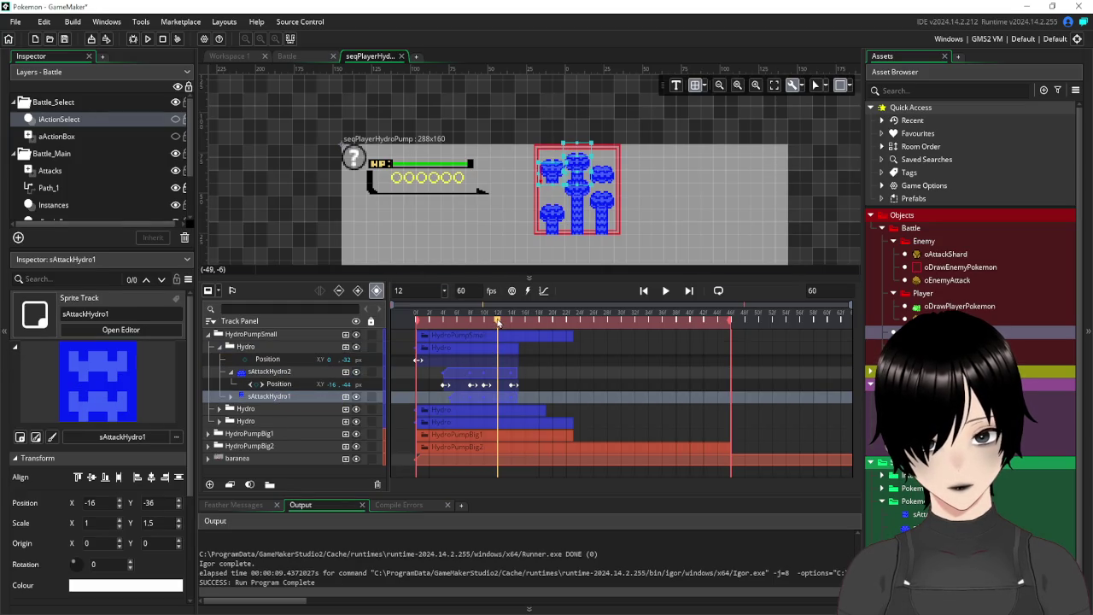
mouse_move(497, 322)
left_mouse_down()
mouse_move(416, 323)
mouse_move(422, 342)
mouse_move(494, 345)
left_mouse_up()
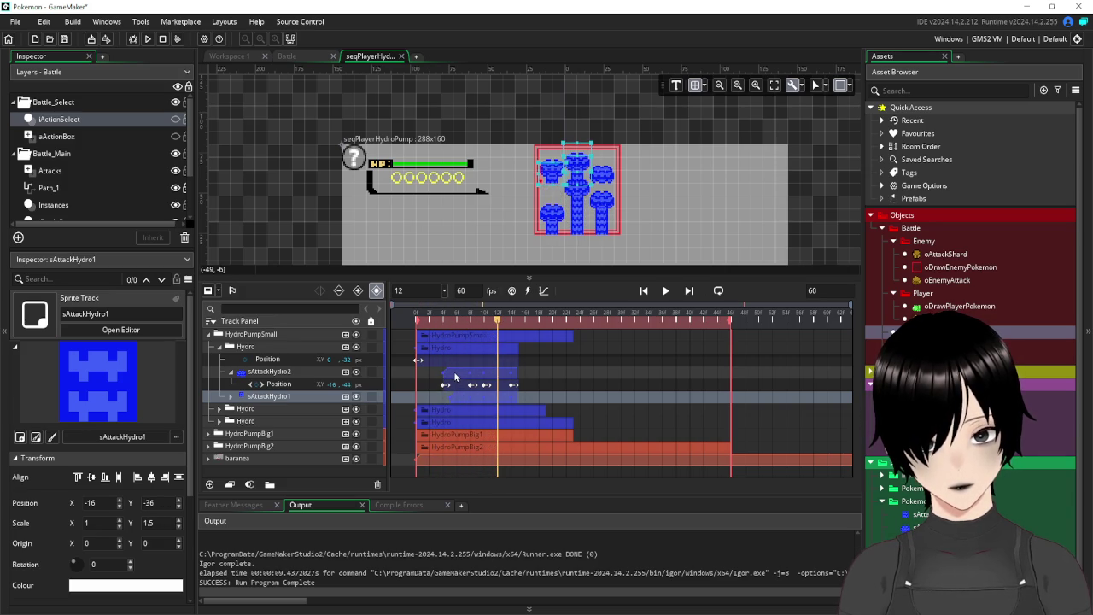
left_click(467, 400)
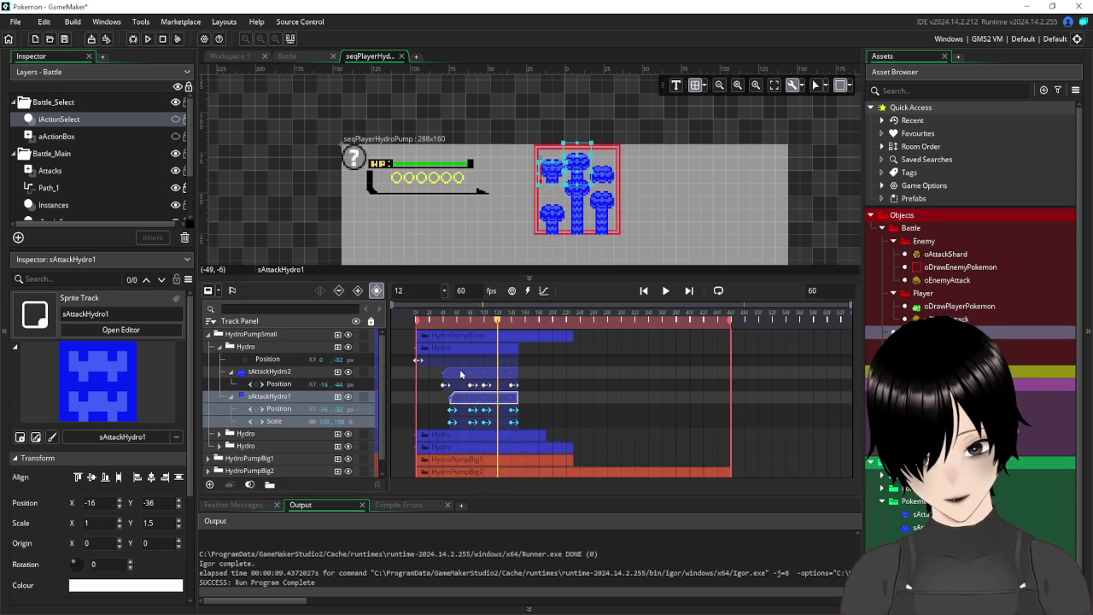
left_click(460, 374, "ctrl")
left_click_drag(462, 382, 508, 382)
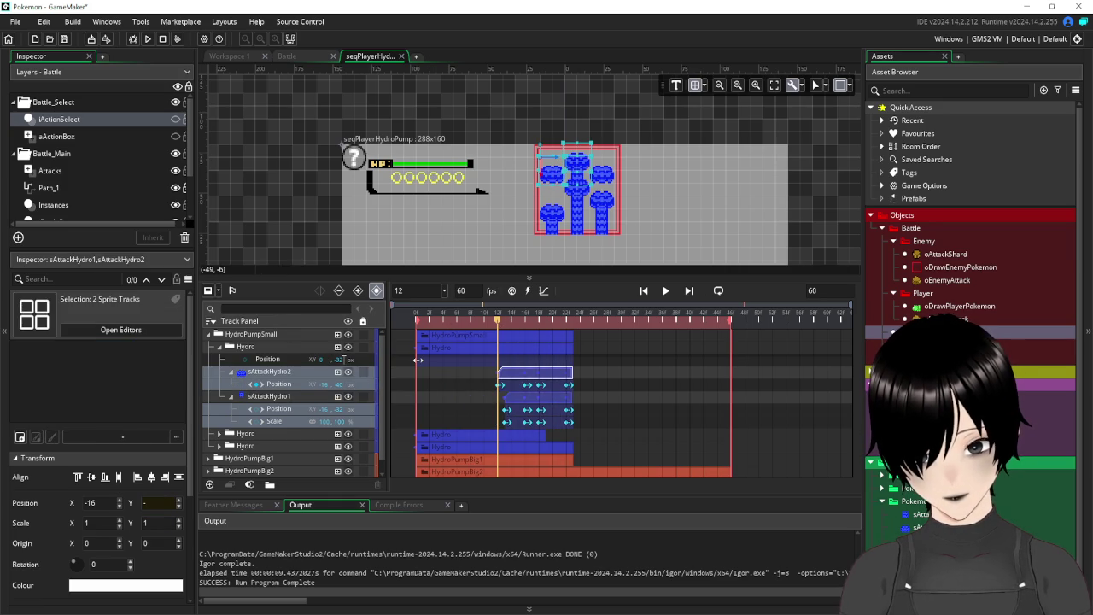
Key the first Hydro's position at Y -16 on frame 12 and preview the timing.
left_click_drag(338, 358, 355, 358)
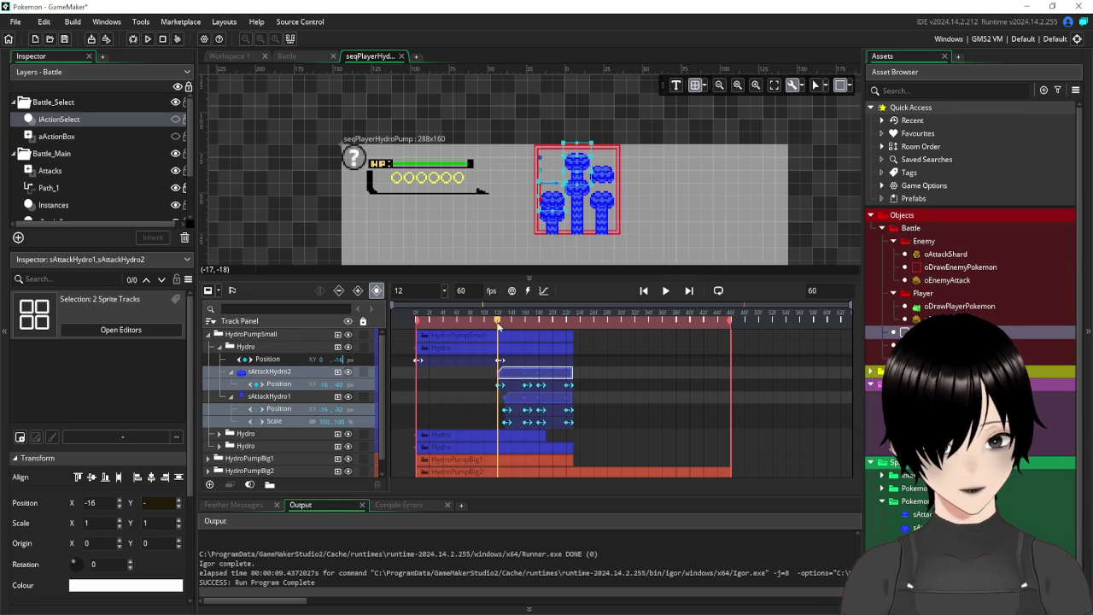
left_click_drag(498, 326, 539, 324)
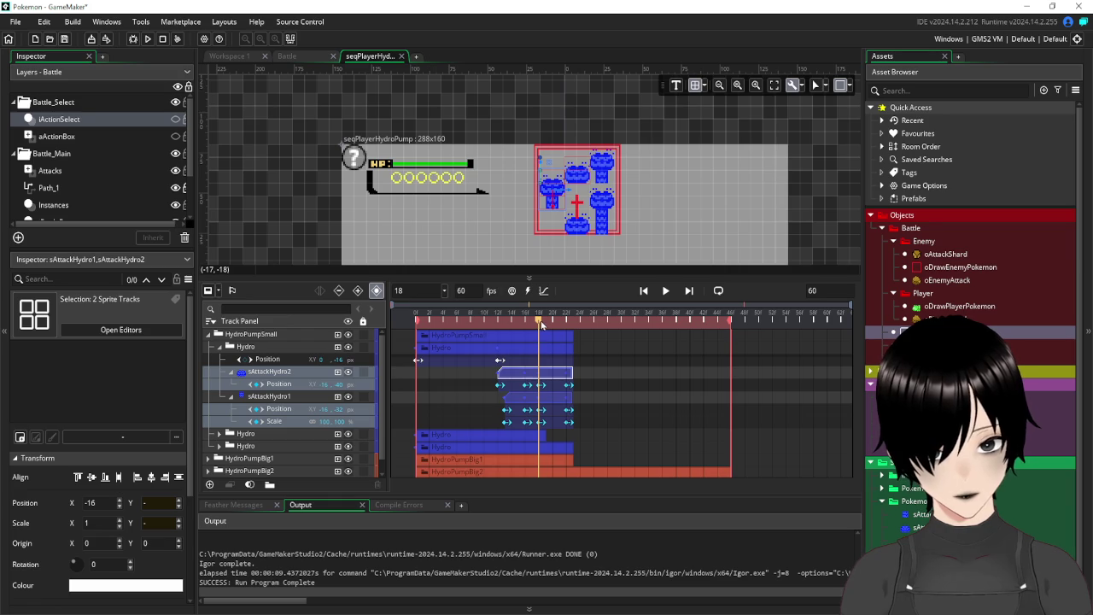
mouse_move(540, 324)
left_mouse_down()
mouse_move(572, 325)
mouse_move(496, 336)
left_mouse_up()
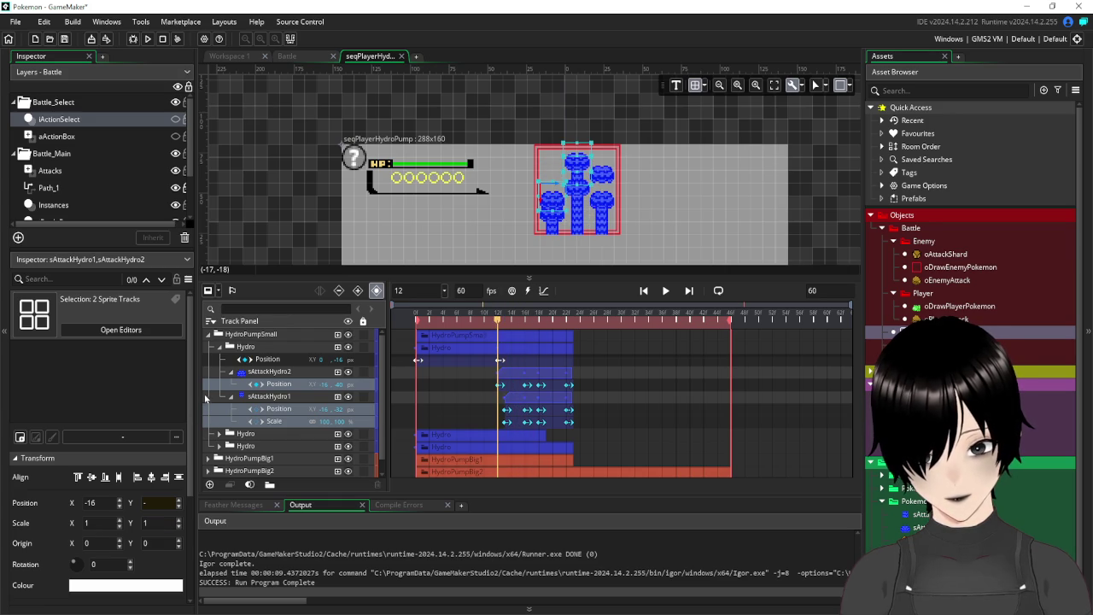
Set the second Hydro track's starting Y position to -16.
left_click(226, 350)
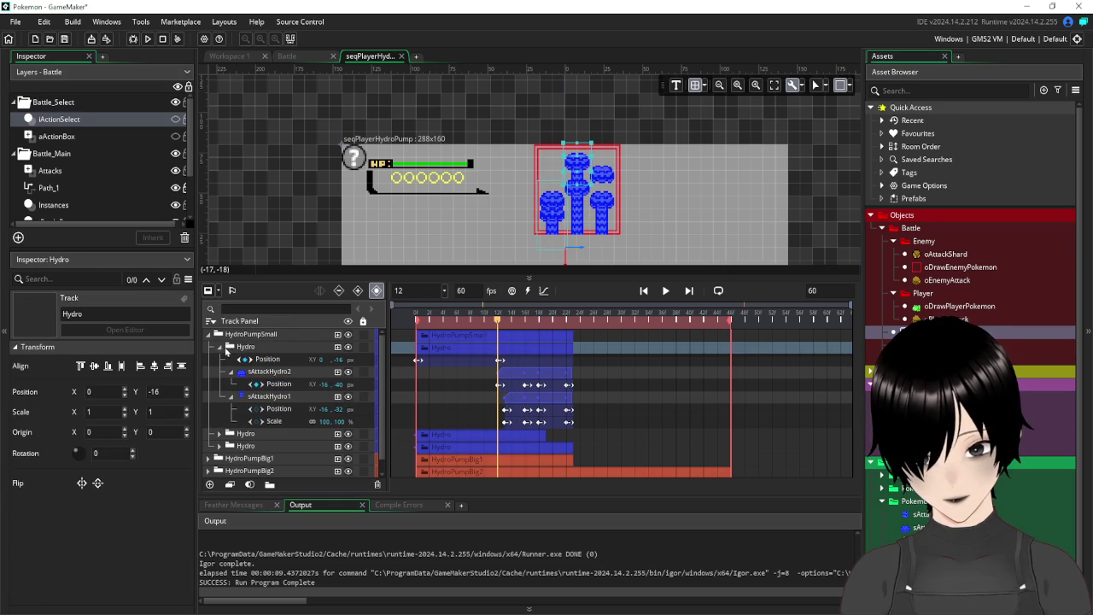
left_click(220, 346)
left_click(219, 358)
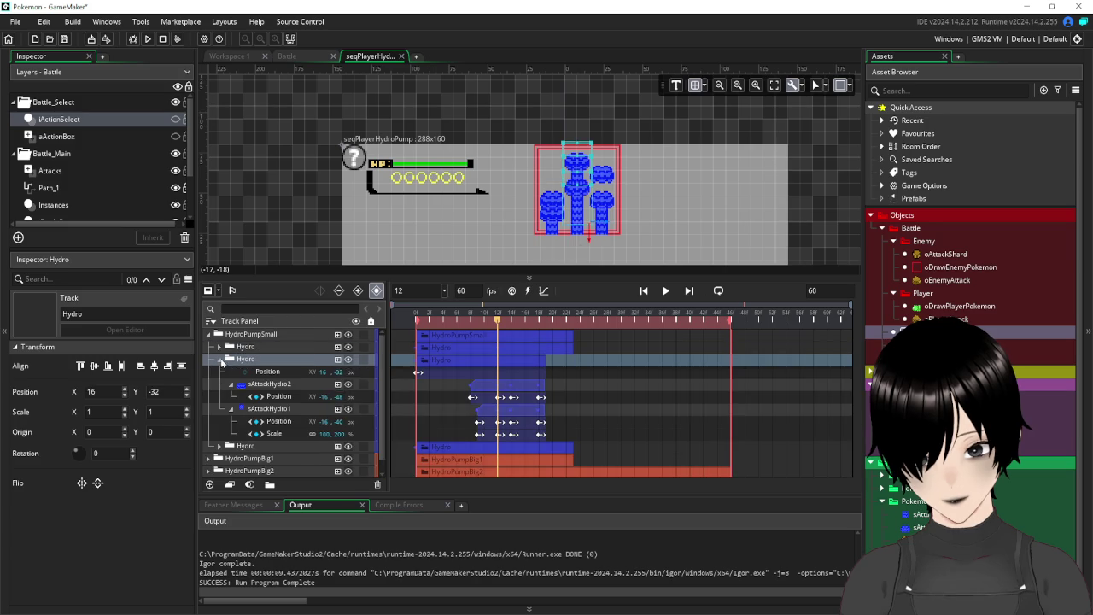
left_click(418, 372)
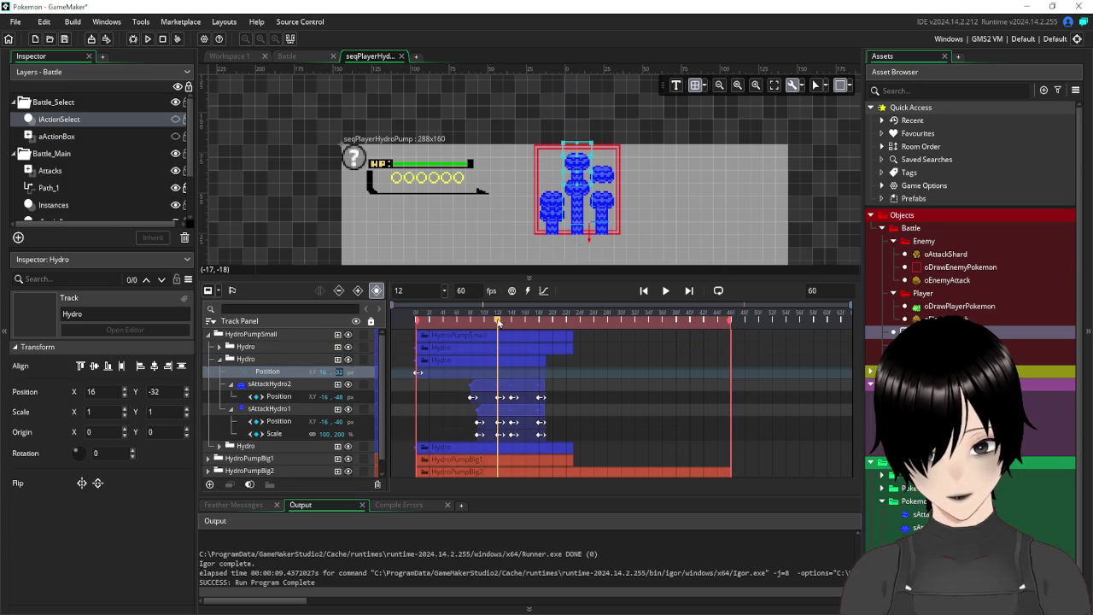
left_click_drag(499, 322, 401, 329)
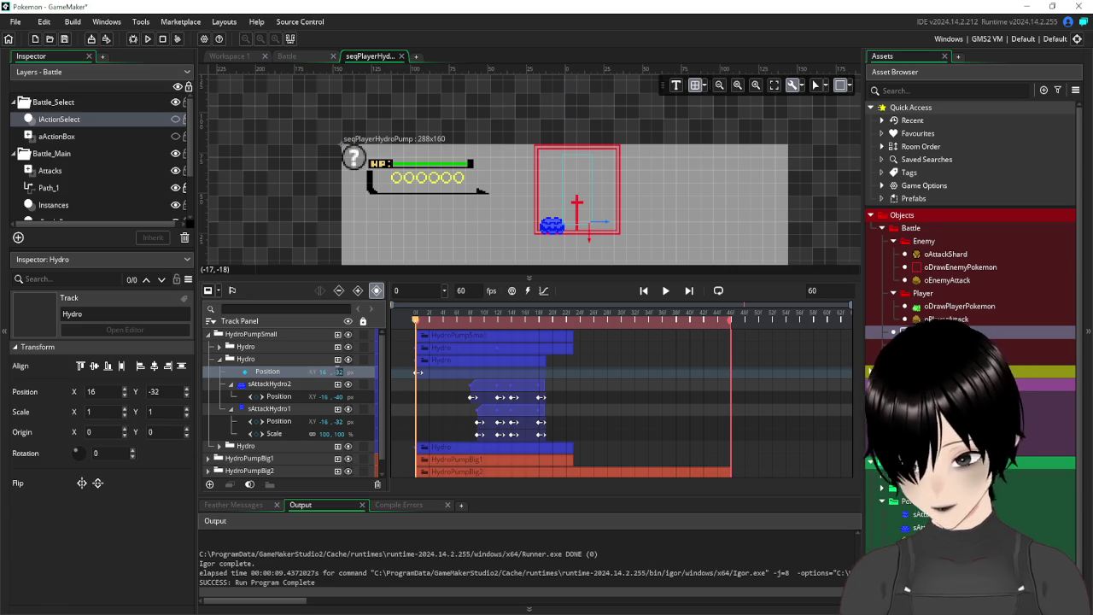
type("-16")
key("Return")
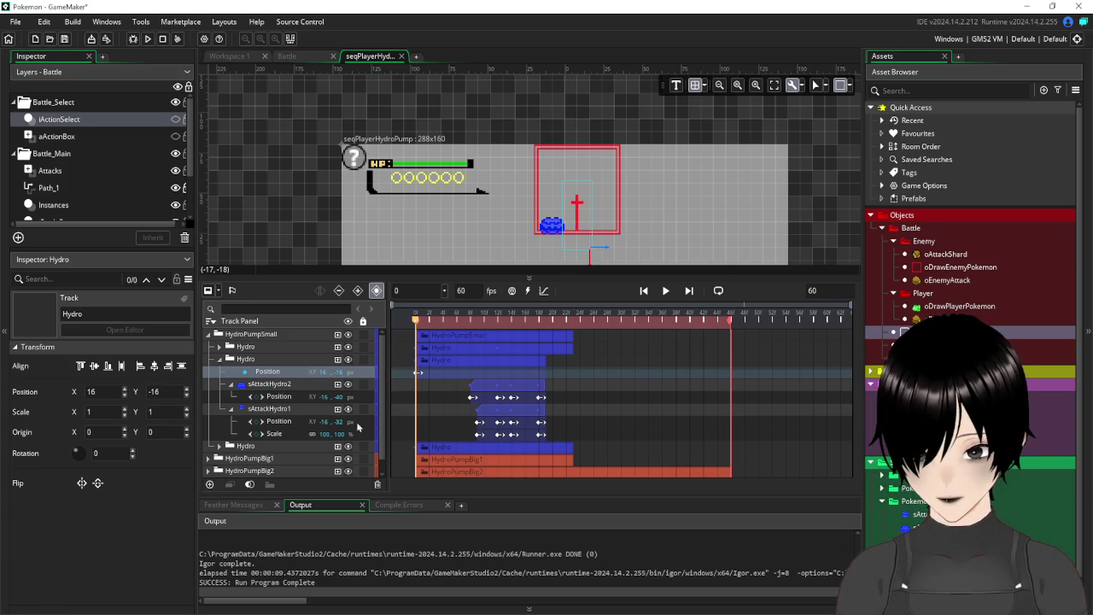
Set the third Hydro's Y position to -16 and preview the spouts at frame 12.
left_click(220, 448)
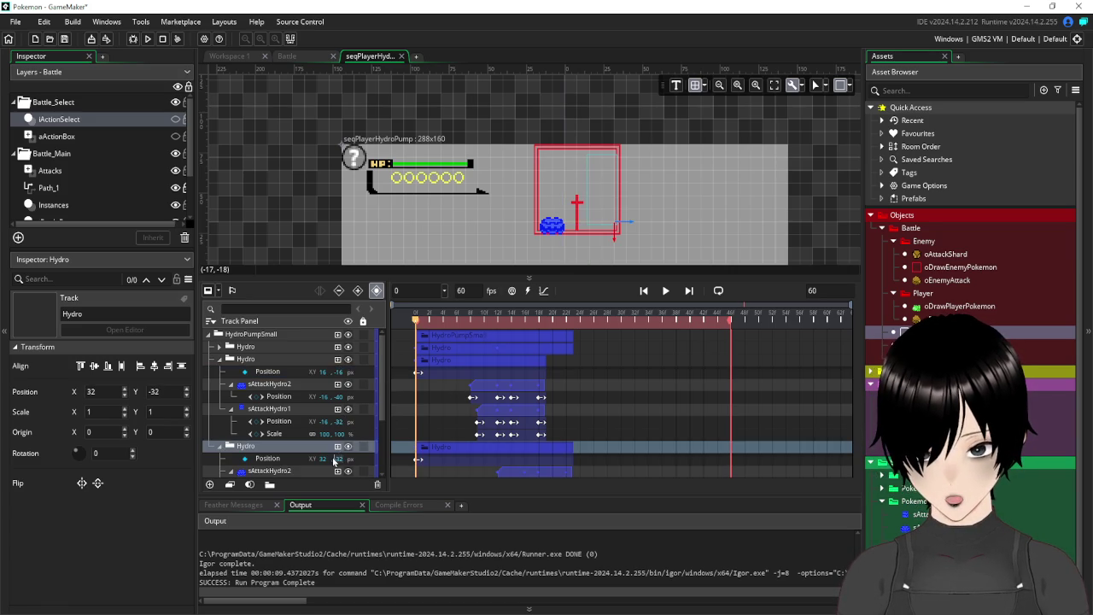
type("-16")
key("Return")
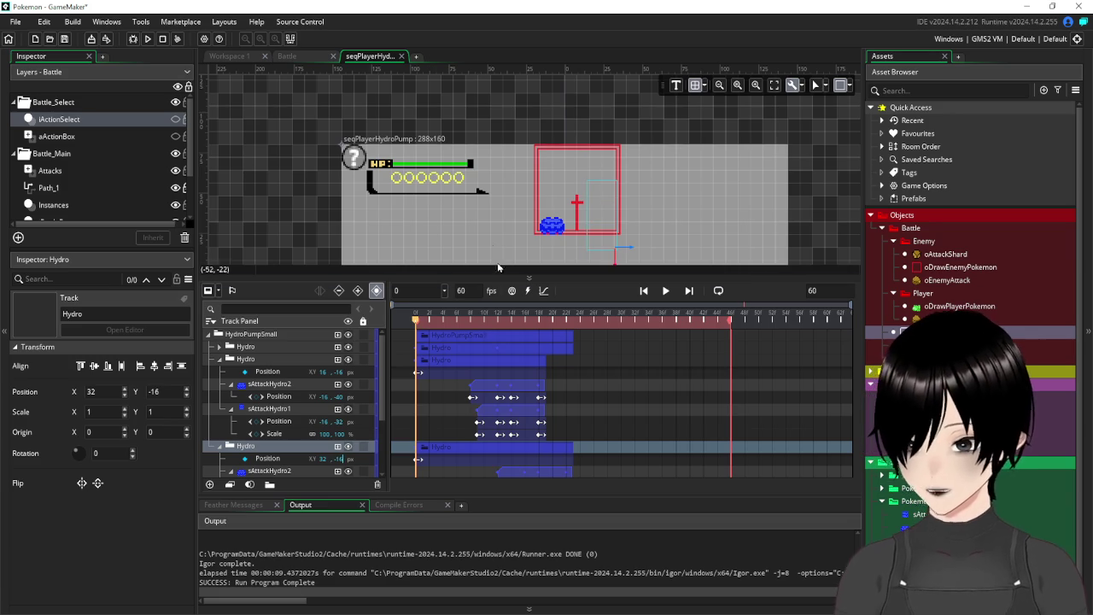
left_click(279, 360)
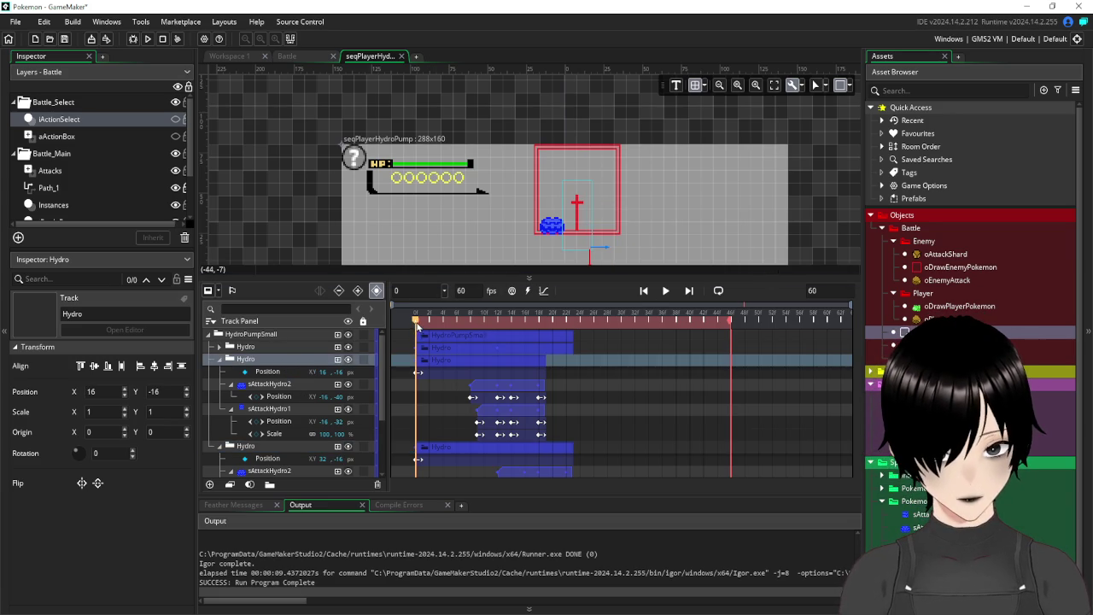
mouse_move(418, 325)
left_mouse_down()
mouse_move(524, 324)
mouse_move(472, 328)
left_mouse_up()
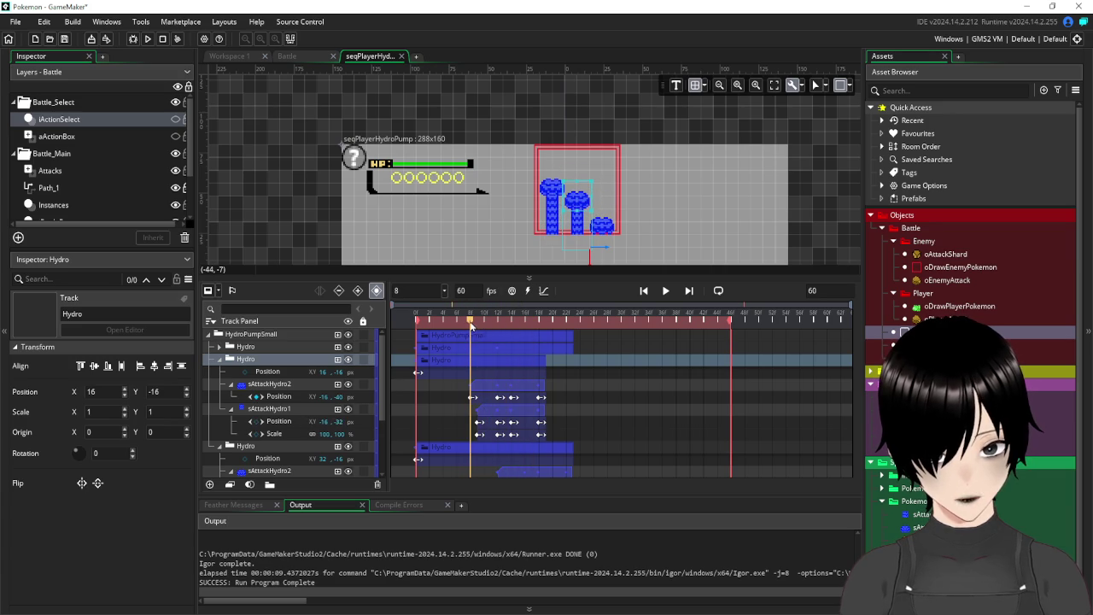
Push the middle Hydro's sAttackHydro1 and sAttackHydro2 clips later to start around frame 16.
left_click(500, 389)
left_click(498, 414, "ctrl")
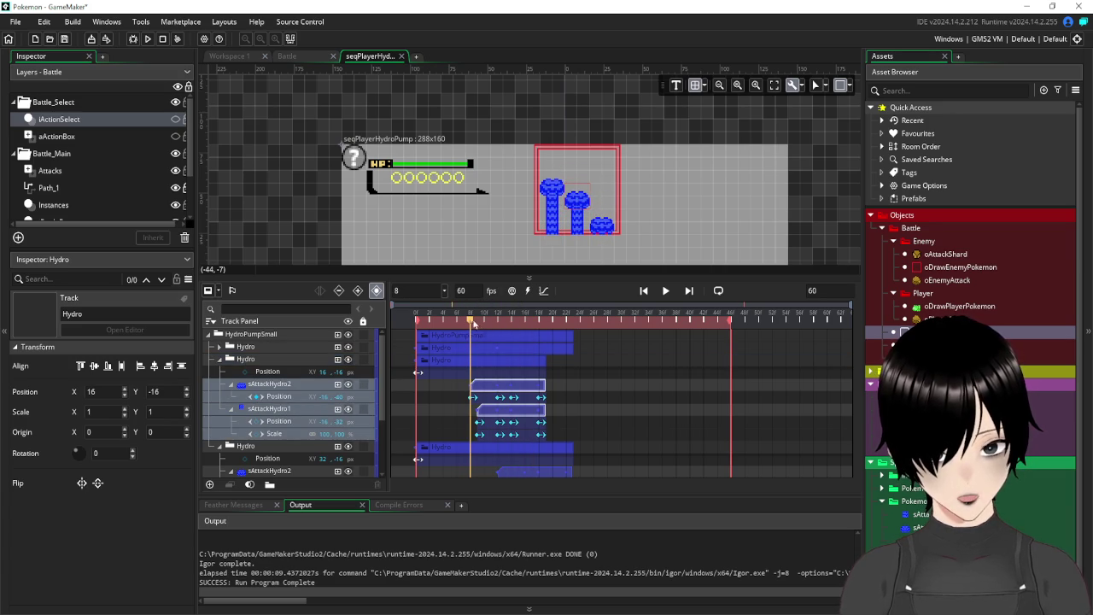
mouse_move(469, 327)
left_mouse_down()
mouse_move(522, 329)
mouse_move(470, 335)
left_mouse_up()
left_click_drag(488, 387, 527, 393)
left_click(499, 413, "shift")
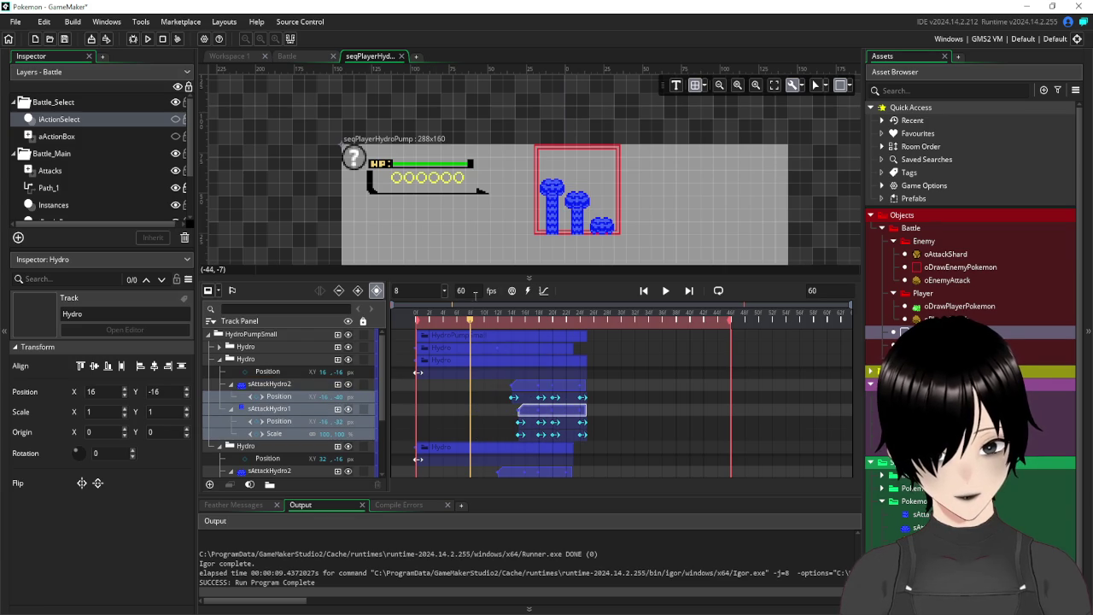
mouse_move(472, 329)
left_mouse_down()
mouse_move(543, 335)
mouse_move(470, 346)
mouse_move(529, 357)
mouse_move(516, 358)
mouse_move(546, 393)
mouse_move(534, 393)
mouse_move(567, 389)
mouse_move(547, 390)
mouse_move(558, 389)
left_mouse_up()
left_click(543, 417, "ctrl")
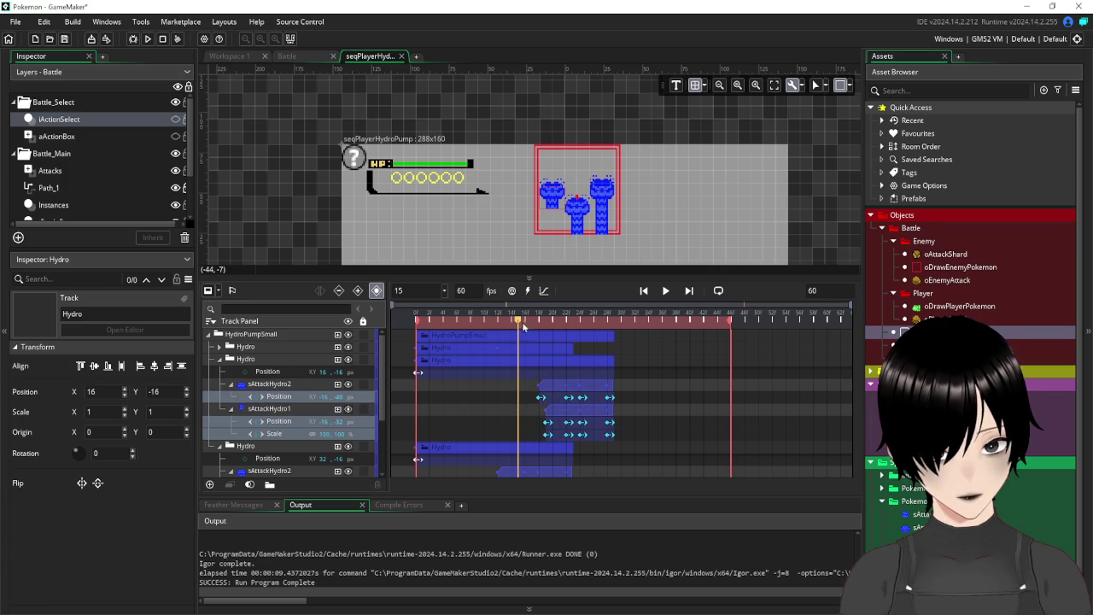
mouse_move(518, 324)
left_mouse_down()
mouse_move(634, 354)
mouse_move(561, 354)
mouse_move(635, 359)
mouse_move(398, 361)
left_mouse_up()
Move the third Hydro's sAttackHydro1 and sAttackHydro2 clips later in the timeline.
left_click(209, 334)
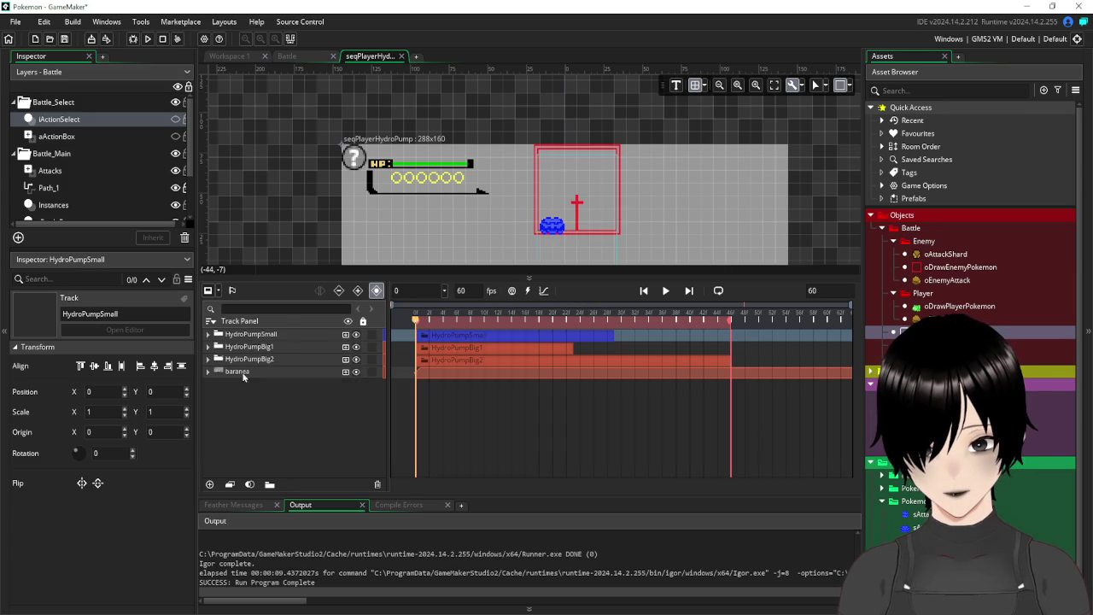
left_click(208, 334)
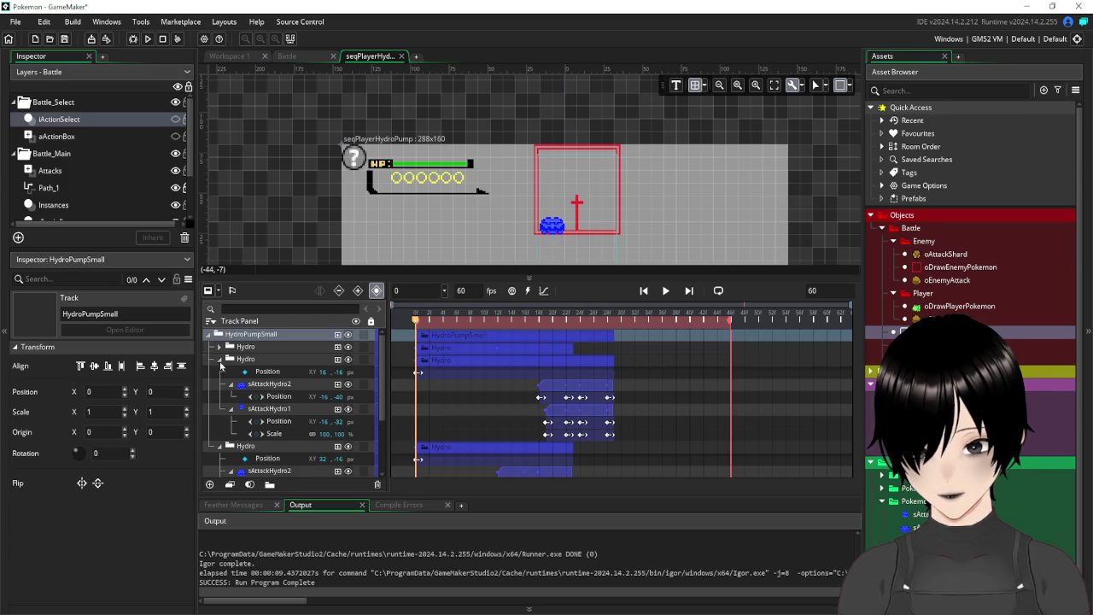
left_click(220, 360)
left_click(276, 373)
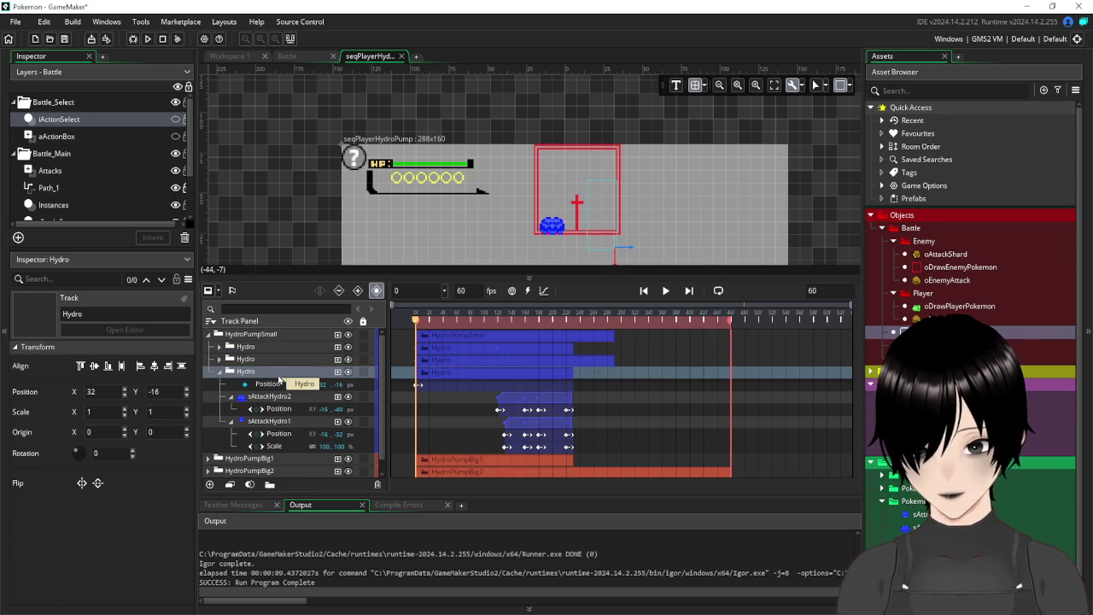
left_click(514, 401)
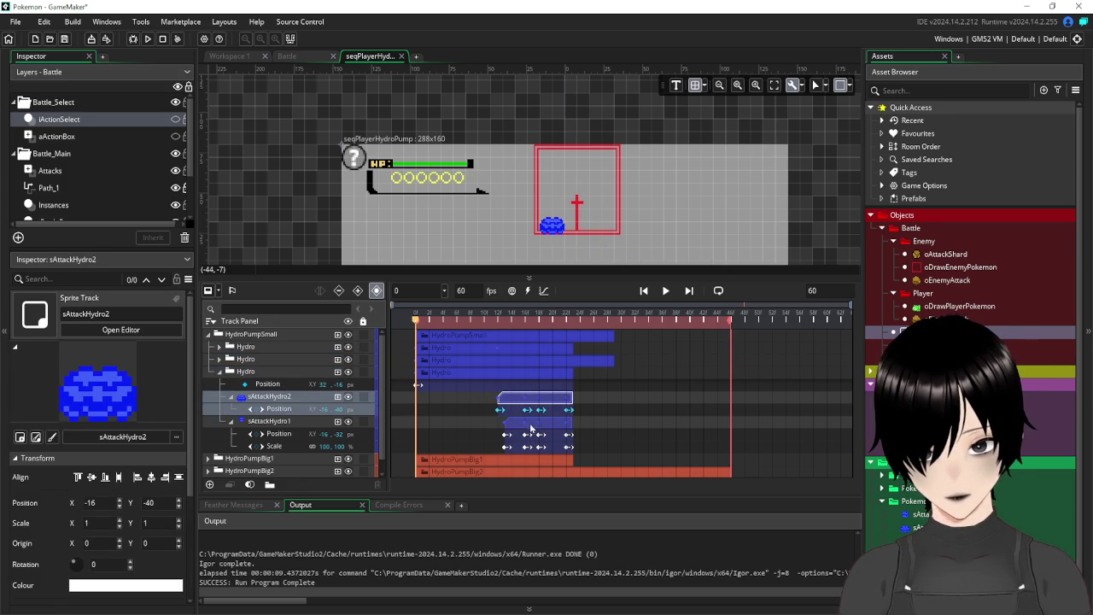
left_click(529, 422, "shift")
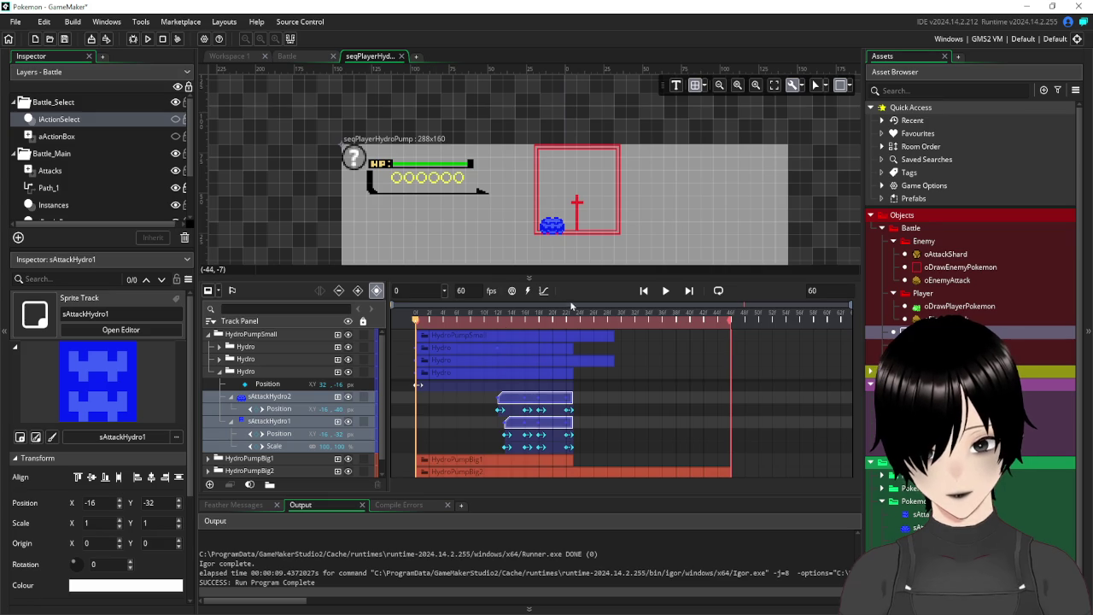
mouse_move(416, 323)
left_mouse_down()
mouse_move(573, 361)
mouse_move(496, 367)
mouse_move(601, 375)
mouse_move(503, 373)
mouse_move(536, 379)
mouse_move(498, 384)
left_mouse_up()
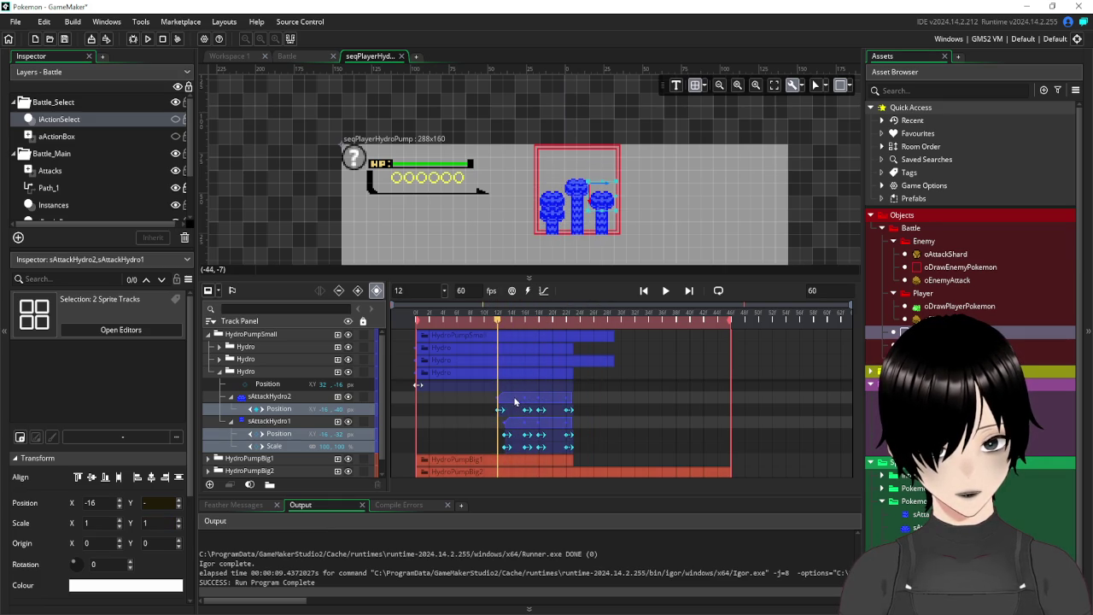
left_click(514, 401)
left_click(518, 422, "ctrl")
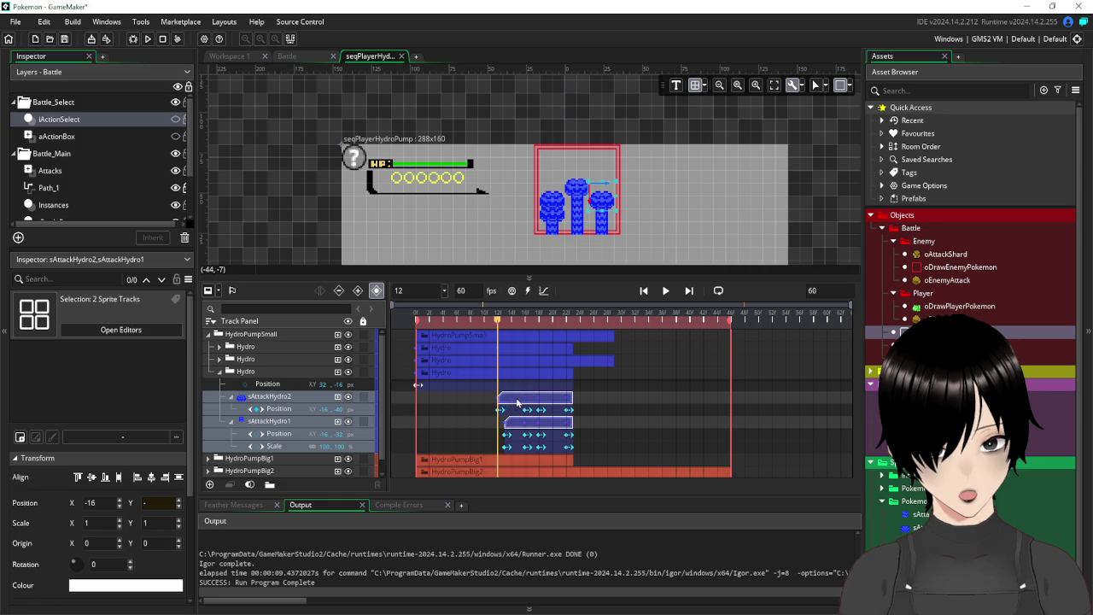
left_click_drag(517, 401, 592, 401)
Nudge those clips three frames earlier to begin near frame 20, then collapse HydroPumpSmall.
left_click_drag(496, 322, 549, 329)
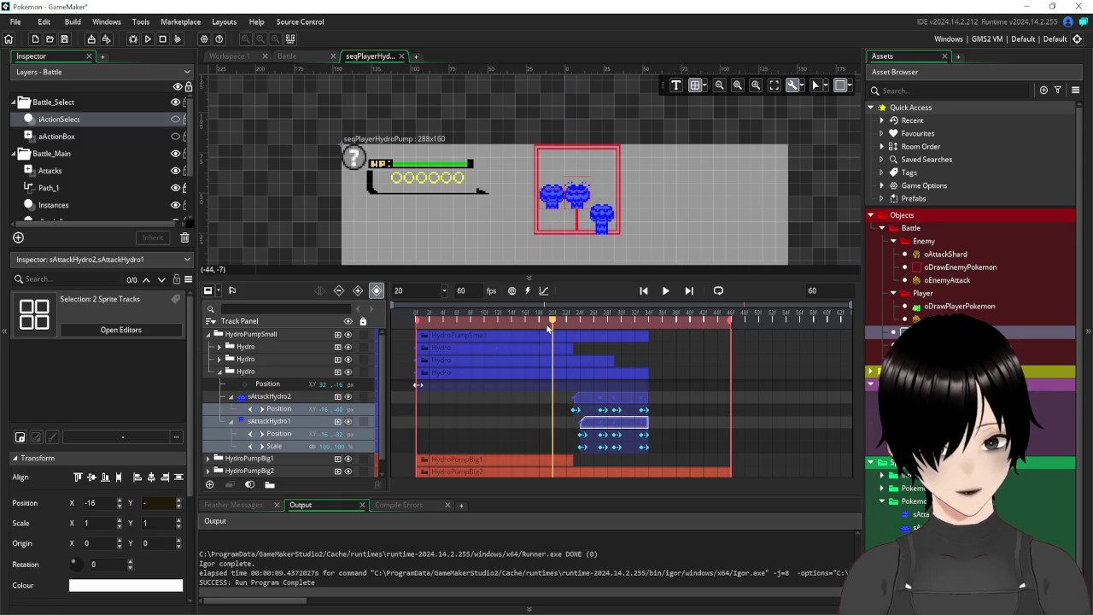
left_click(590, 401, "ctrl")
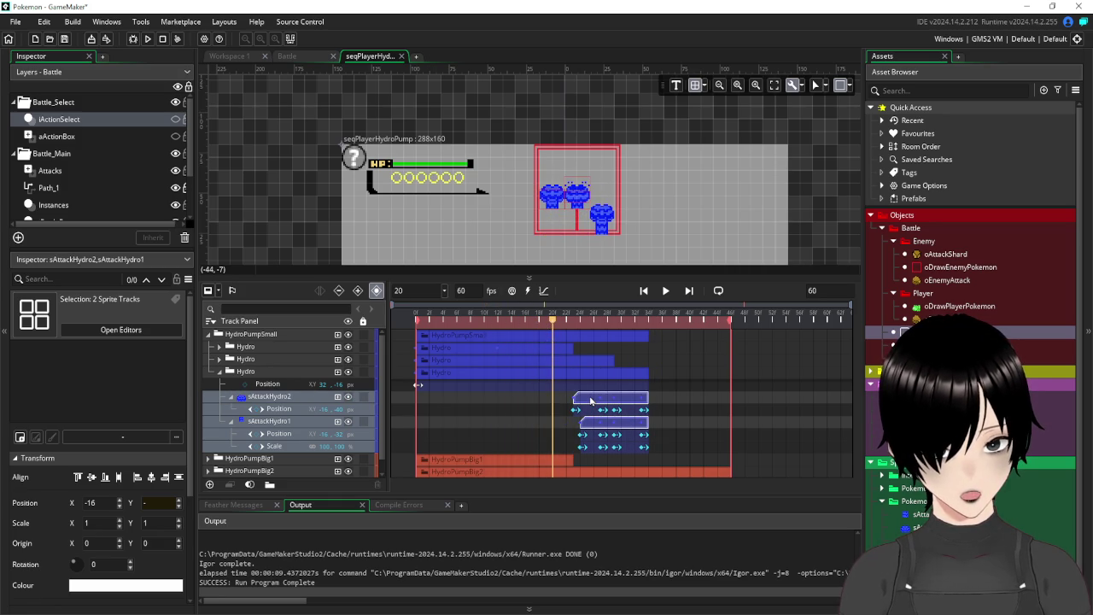
left_click_drag(578, 401, 557, 401)
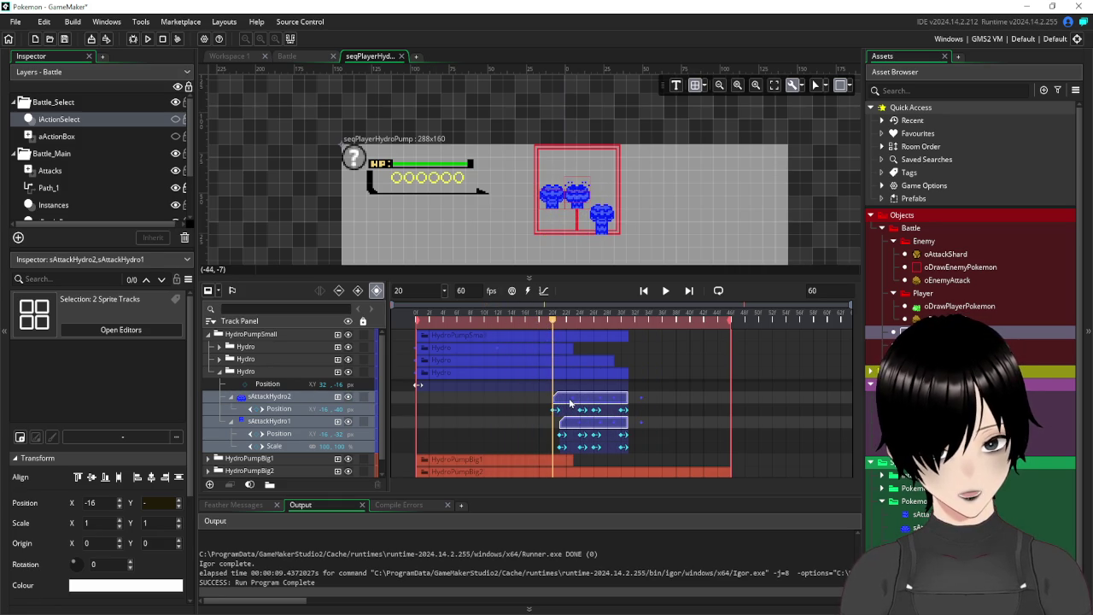
left_click(563, 322)
mouse_move(564, 322)
left_mouse_down()
mouse_move(634, 328)
mouse_move(380, 356)
left_mouse_up()
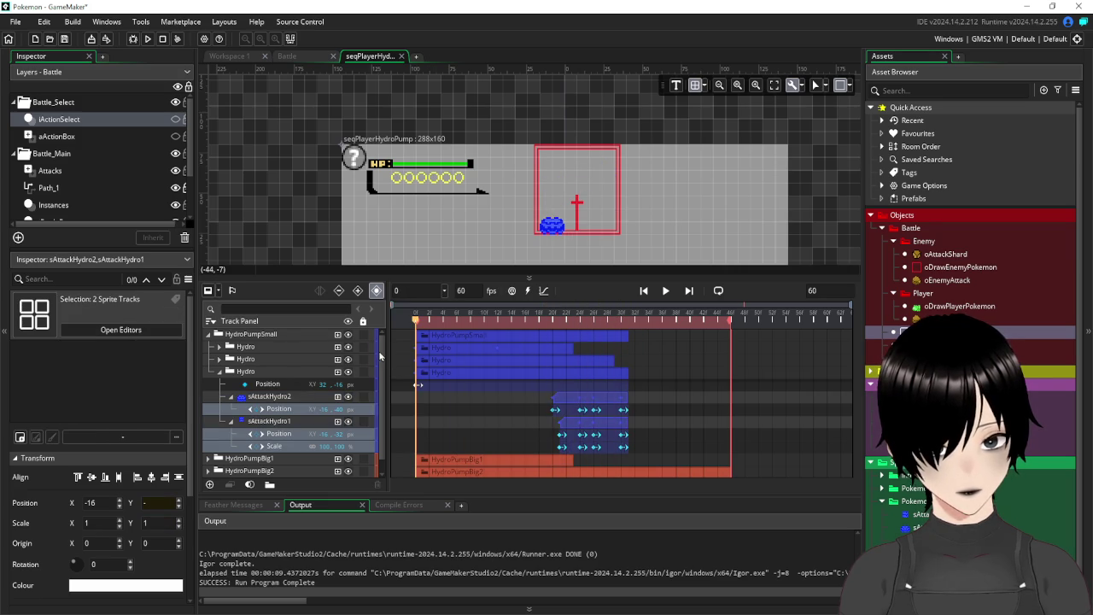
left_click(211, 335)
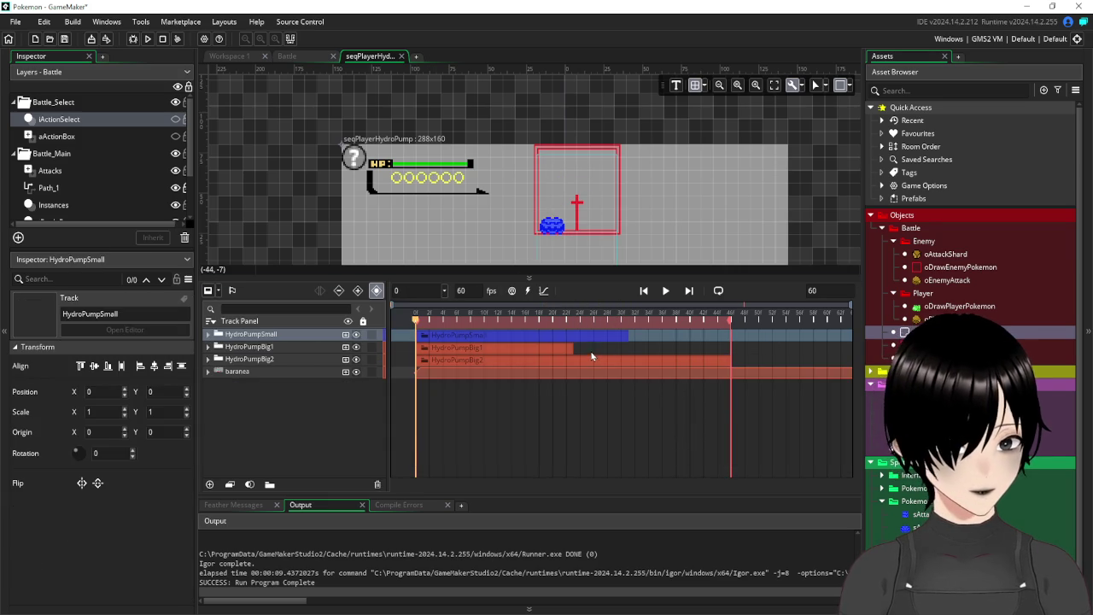
Hide the baranea track, set playback to 30 fps, and replay the Hydro Pump sequence.
left_click(666, 291)
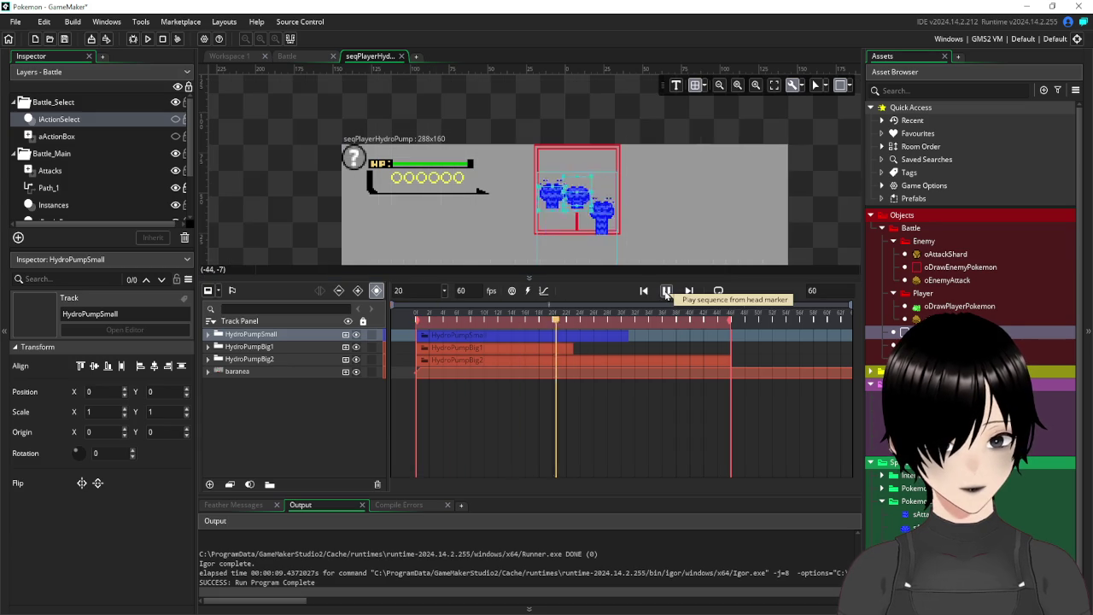
left_click(665, 291)
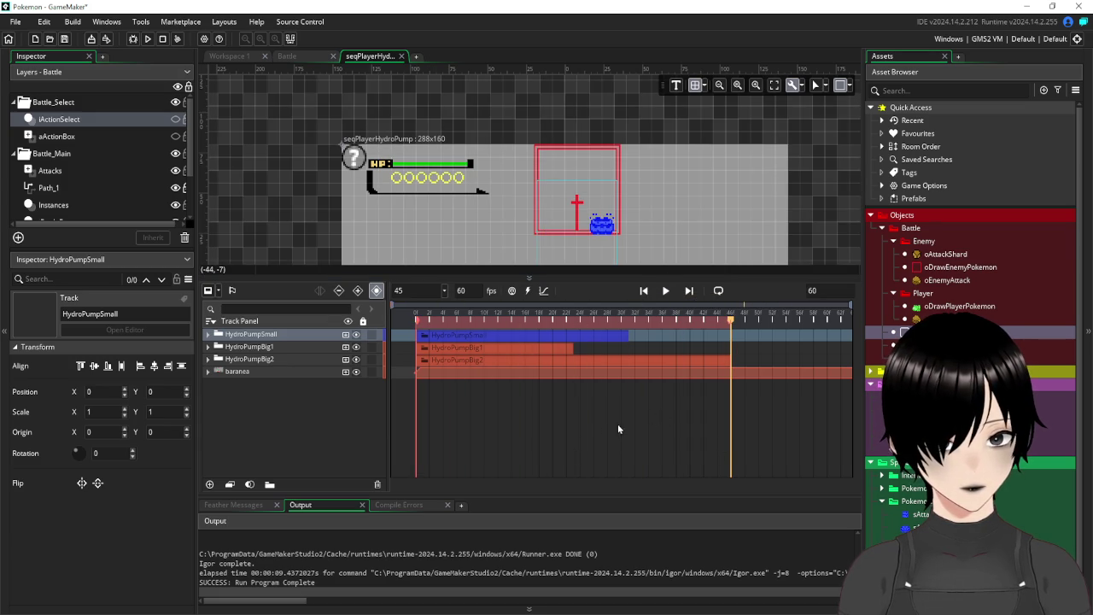
left_click(356, 372)
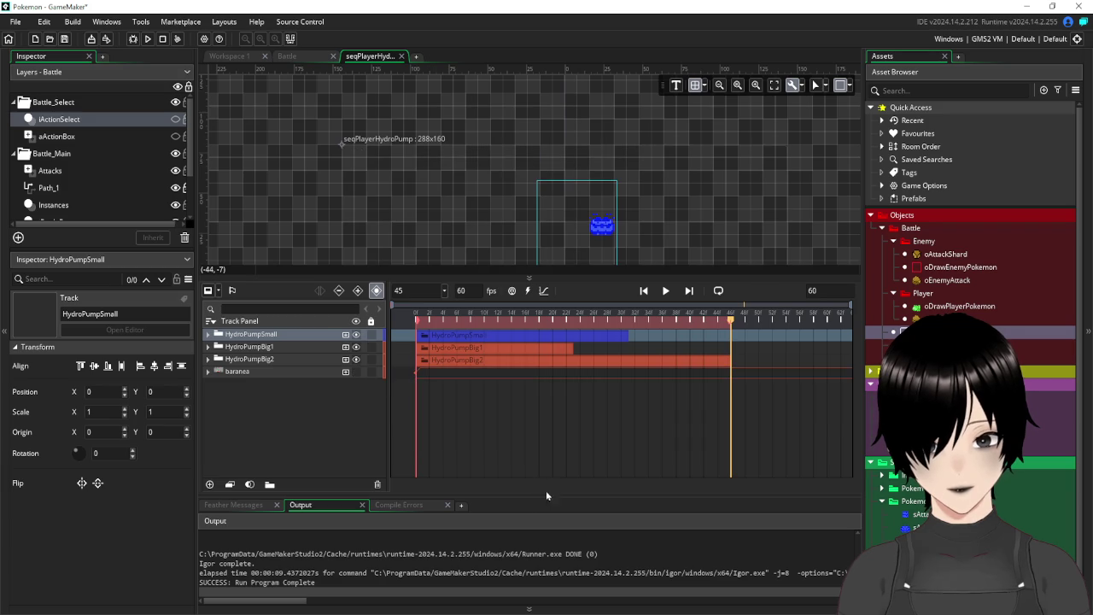
type("30")
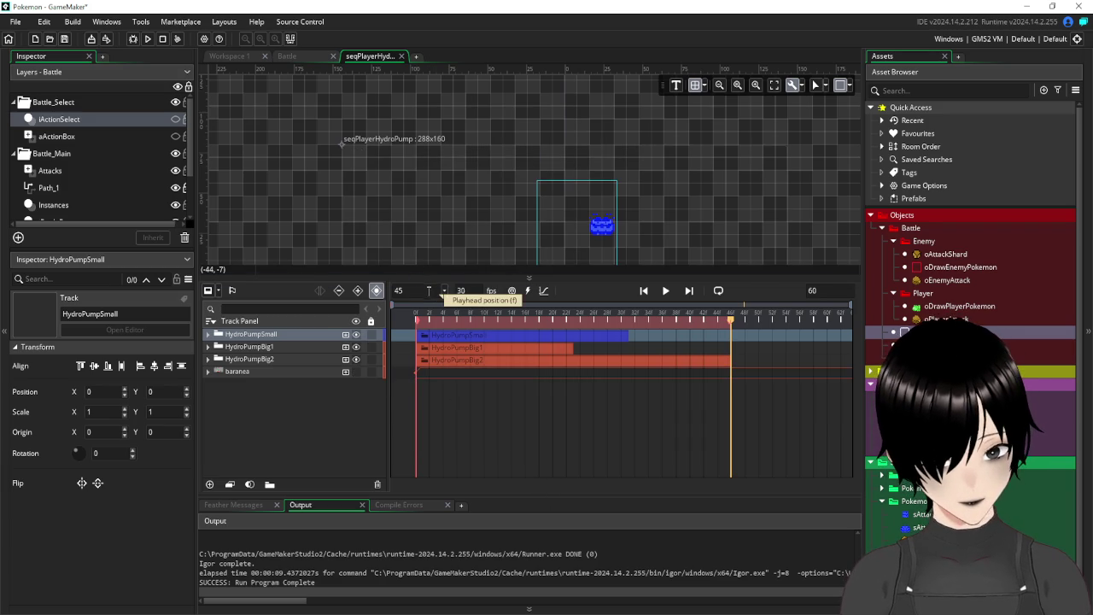
left_click(342, 426)
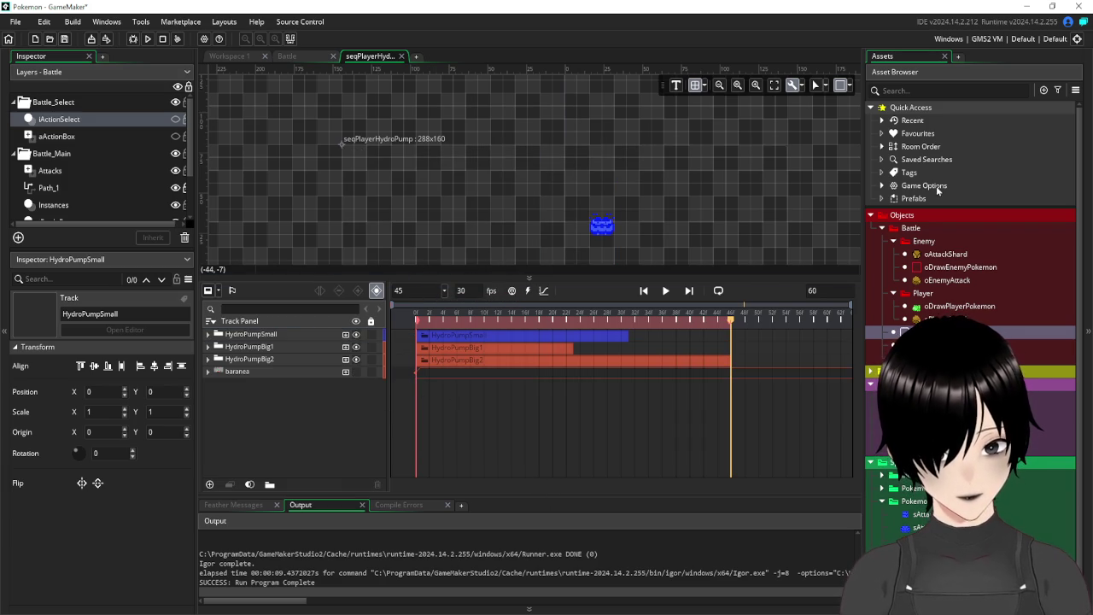
left_click(666, 290)
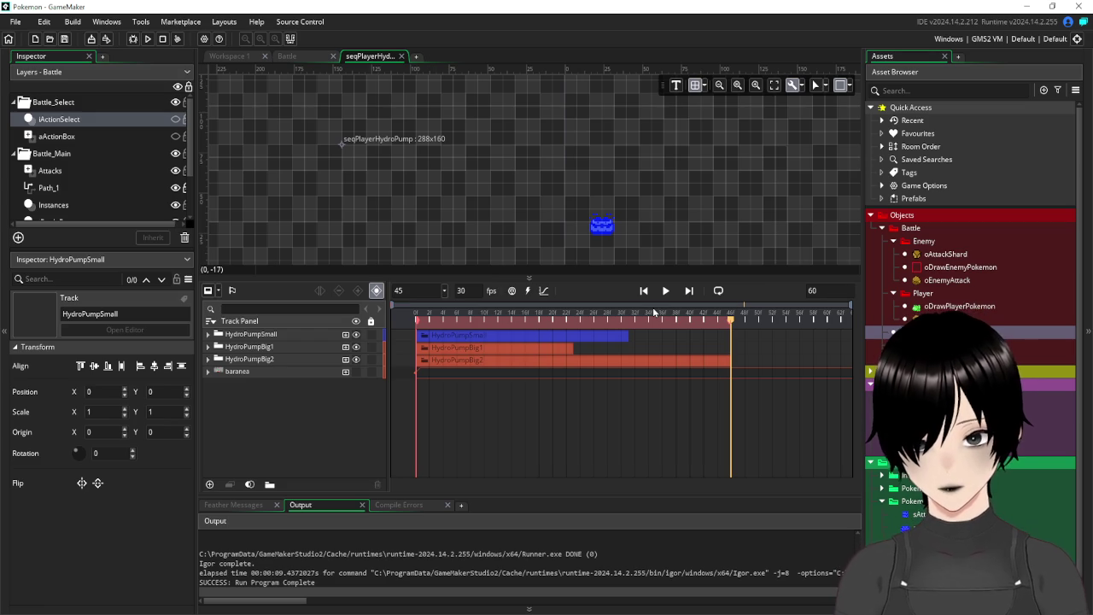
Run the game to test the battle in the Pixel Game window.
left_click(147, 38)
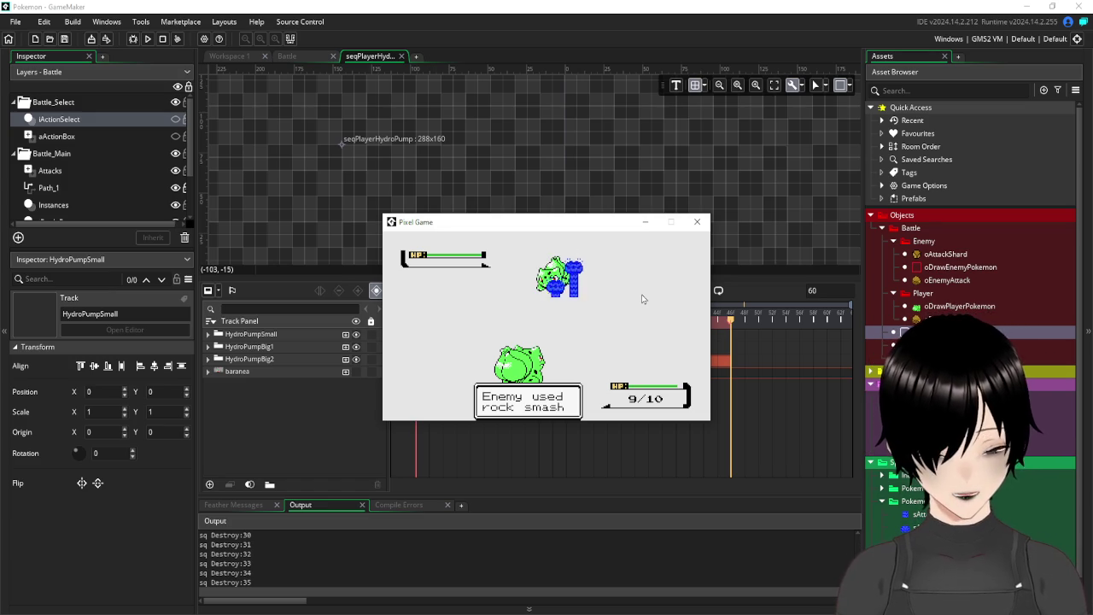
Switch to Paint and scroll through the pokemonAttackSprites sheet's Surf, Water Gun and Hydro Pump sprites.
key("alt+Tab")
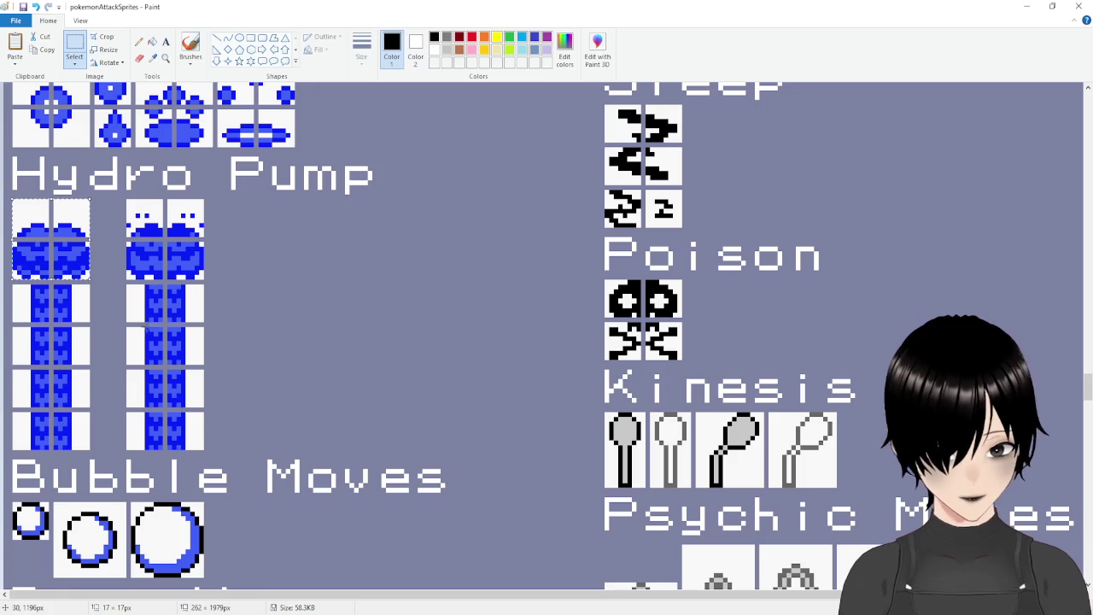
scroll(312, 219, "up", 2, "ctrl")
scroll(312, 219, "up", 3)
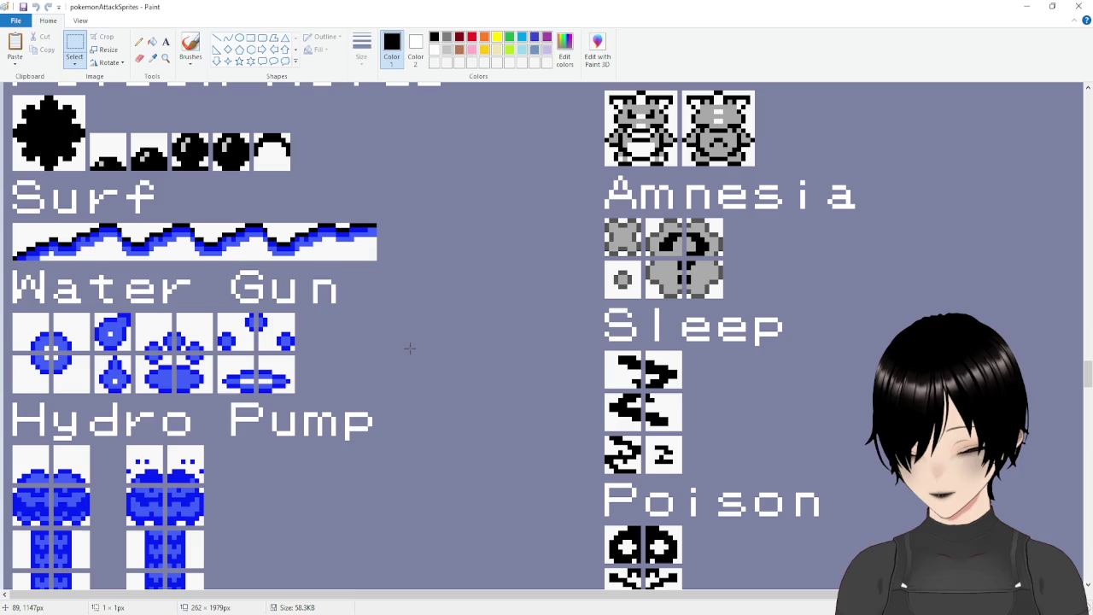
scroll(409, 348, "down", 6)
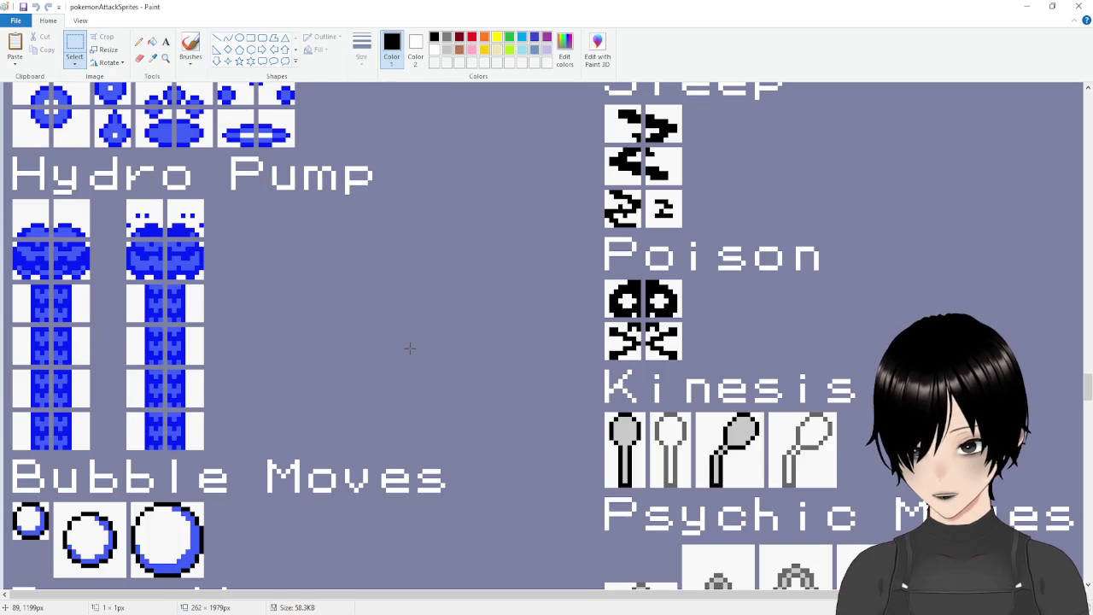
scroll(409, 347, "down", 6)
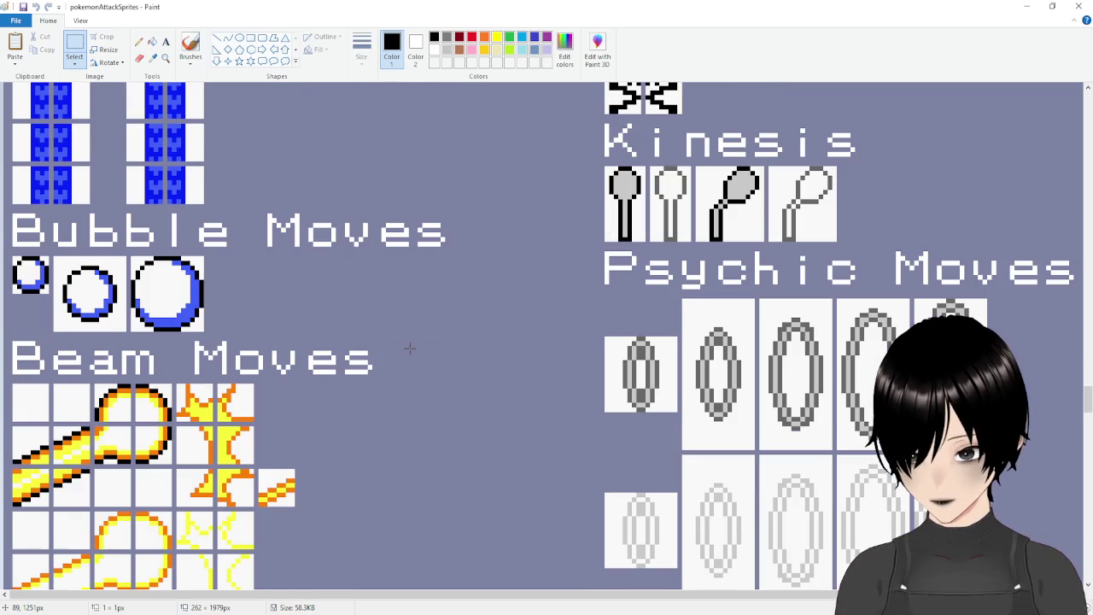
scroll(409, 348, "up", 6)
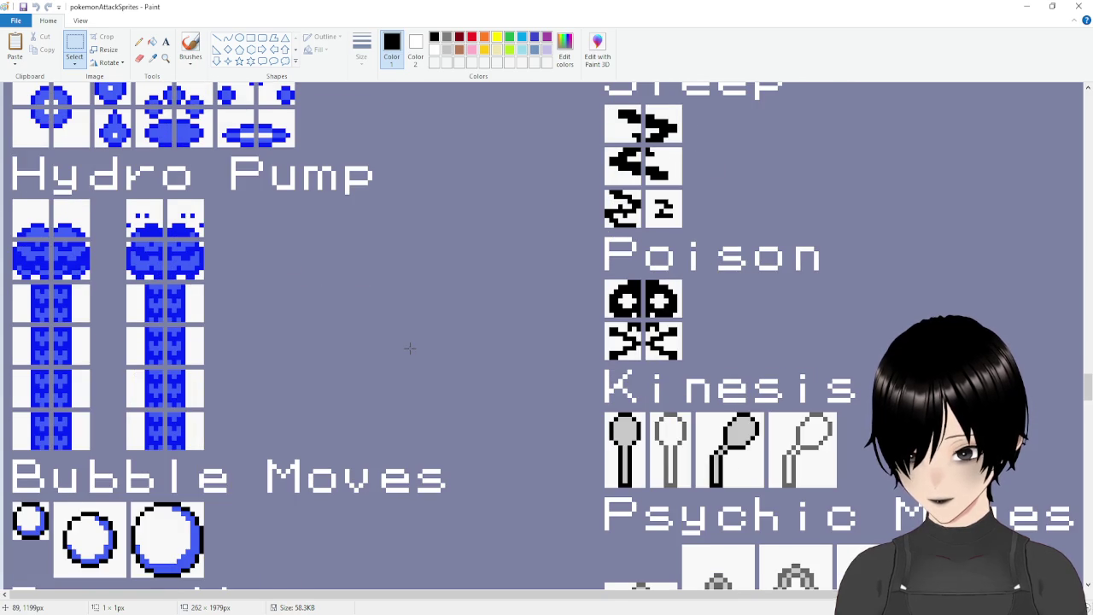
scroll(409, 348, "up", 6)
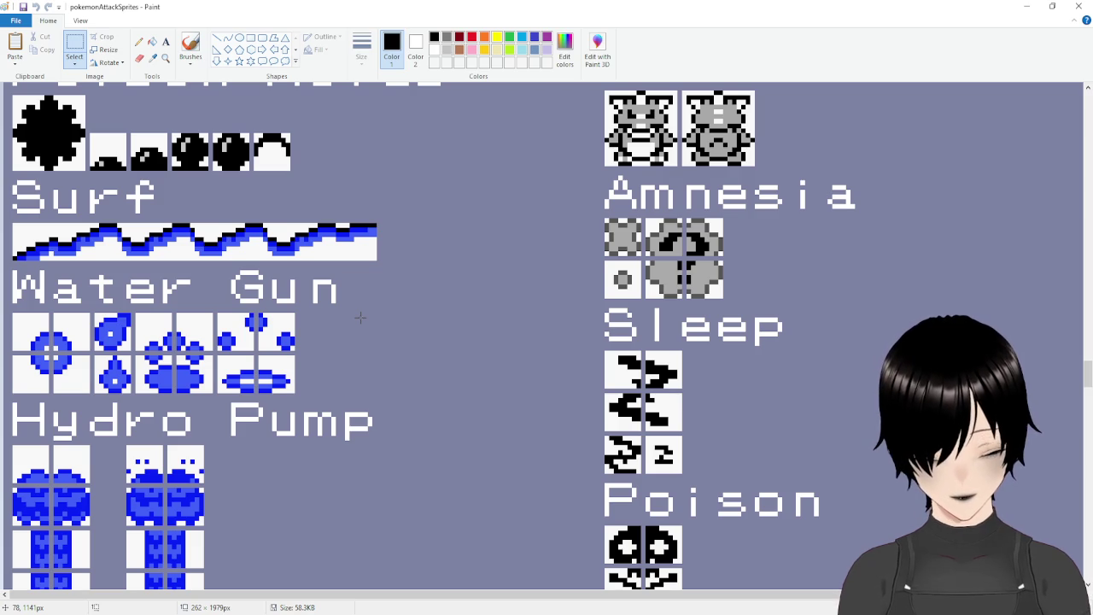
scroll(359, 317, "down", 3)
scroll(360, 316, "up", 2)
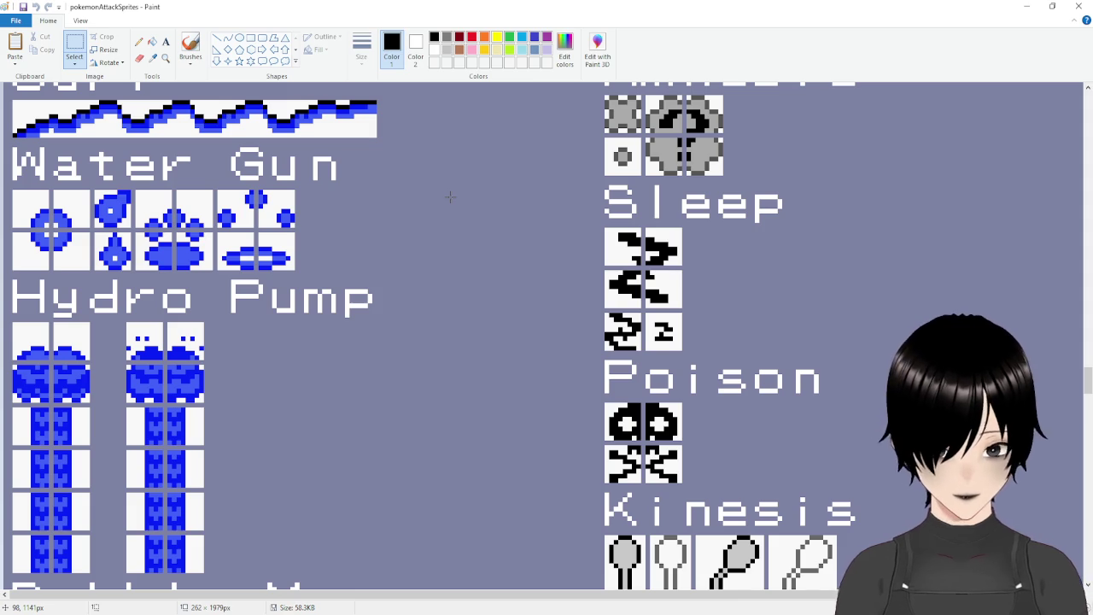
scroll(449, 197, "down", 5)
scroll(449, 197, "up", 2)
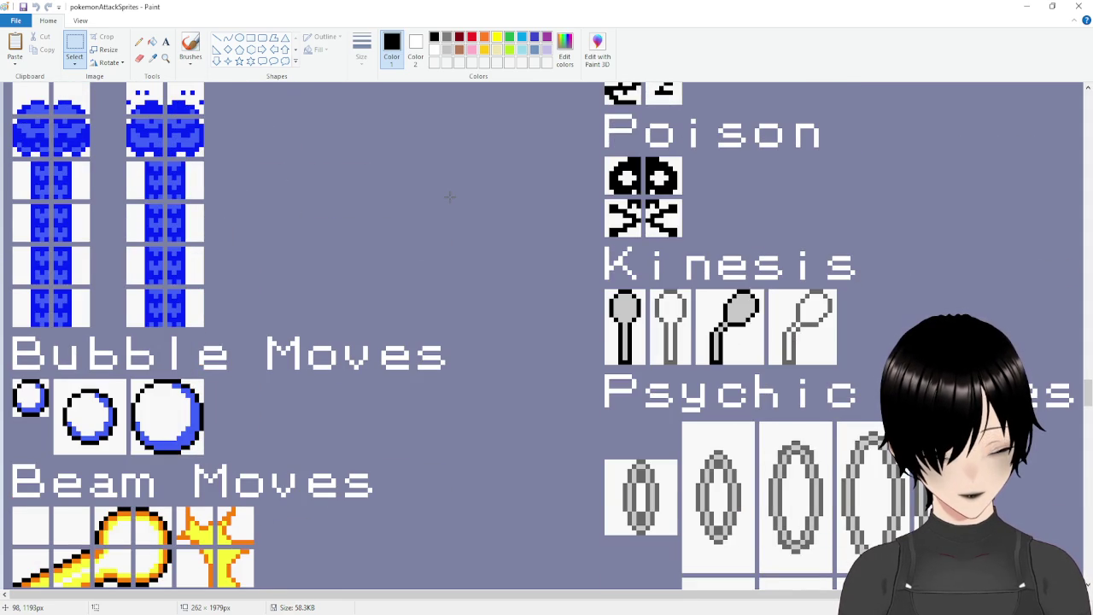
scroll(449, 197, "down", 4)
scroll(449, 197, "down", 2)
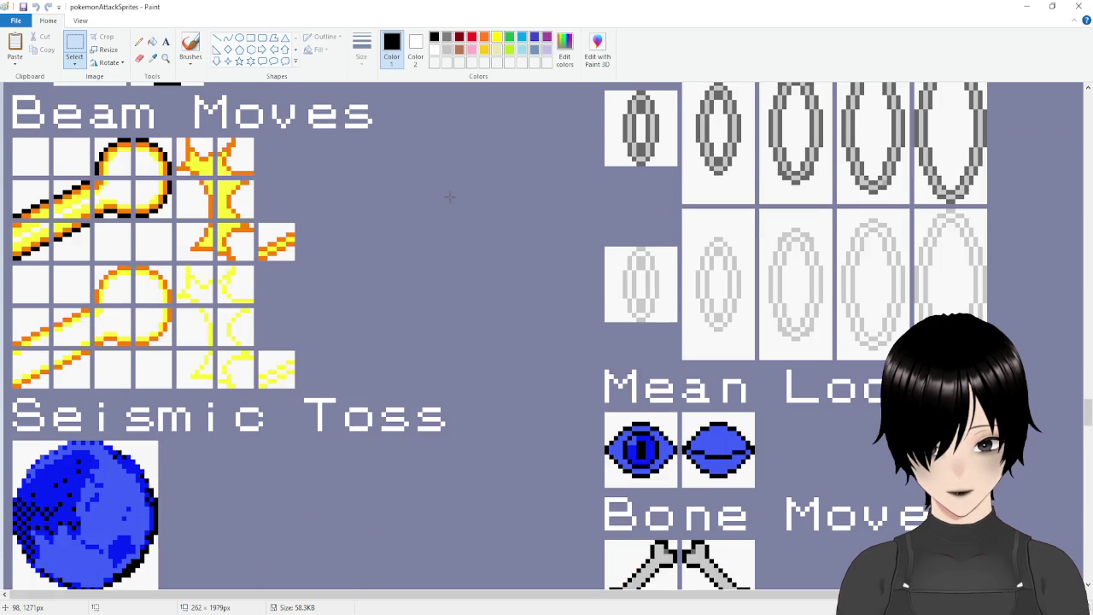
scroll(449, 197, "down", 4)
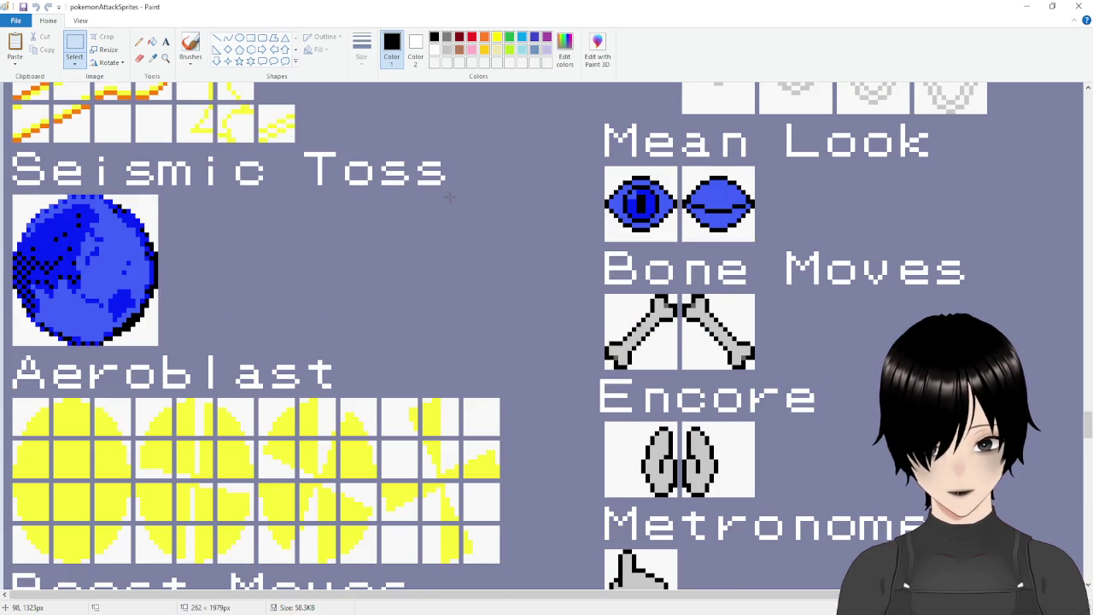
scroll(449, 197, "up", 2)
scroll(449, 197, "down", 2)
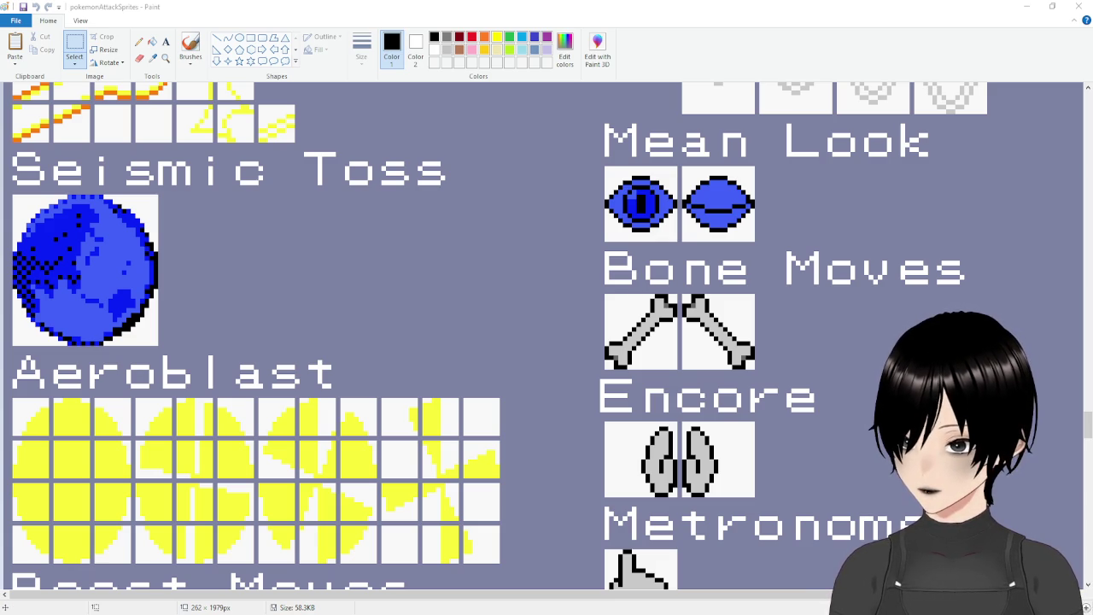
left_click(352, 197)
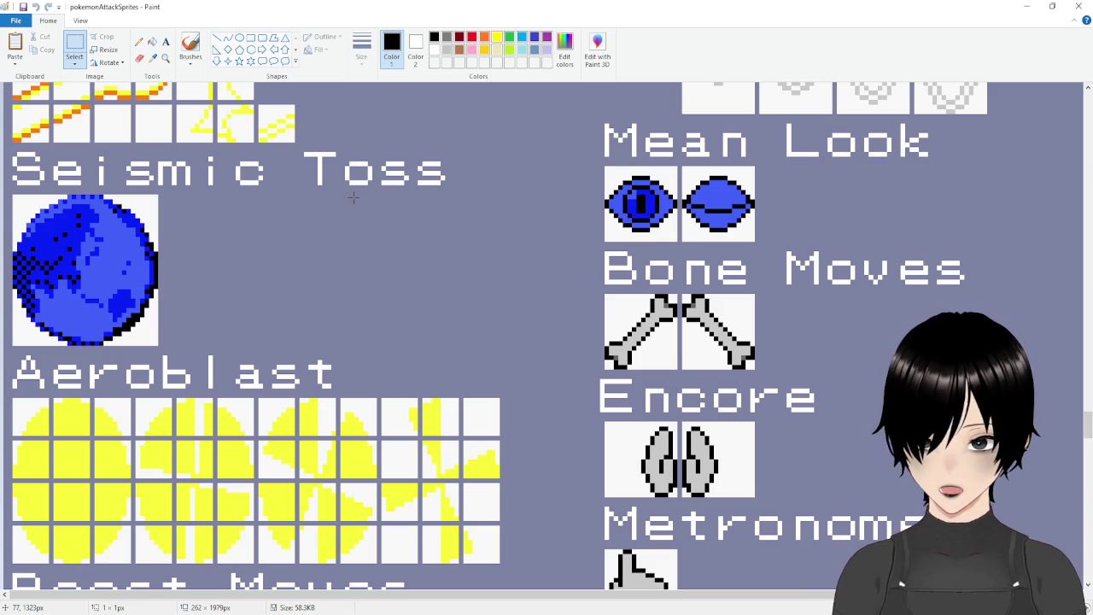
scroll(352, 197, "down", 3)
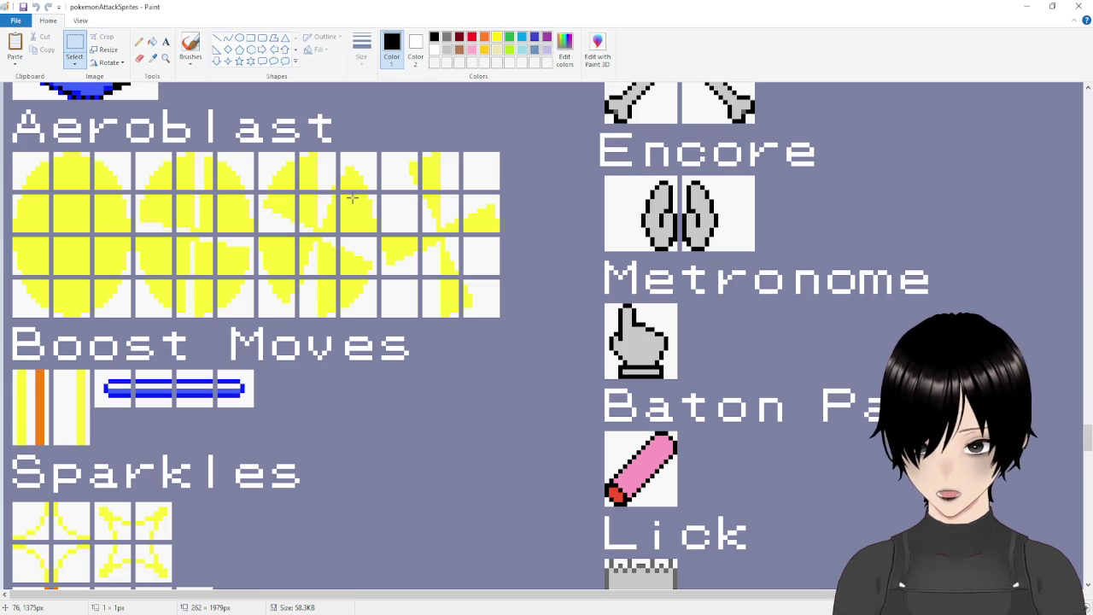
scroll(352, 196, "down", 3)
scroll(352, 196, "down", 12)
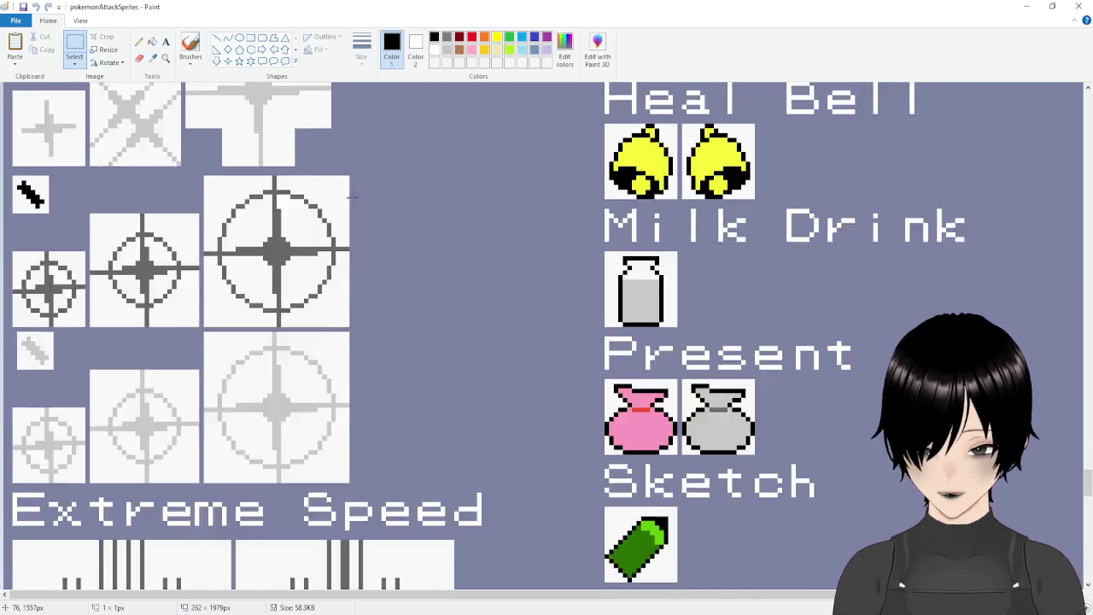
scroll(352, 196, "down", 8)
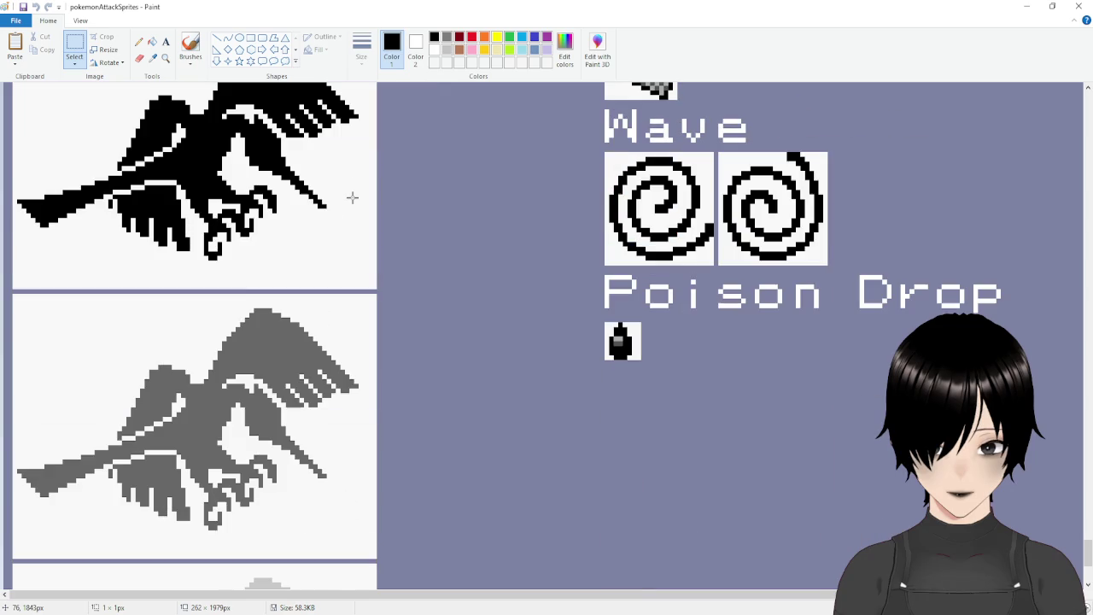
scroll(351, 196, "down", 3)
scroll(352, 196, "up", 10)
scroll(352, 196, "up", 15)
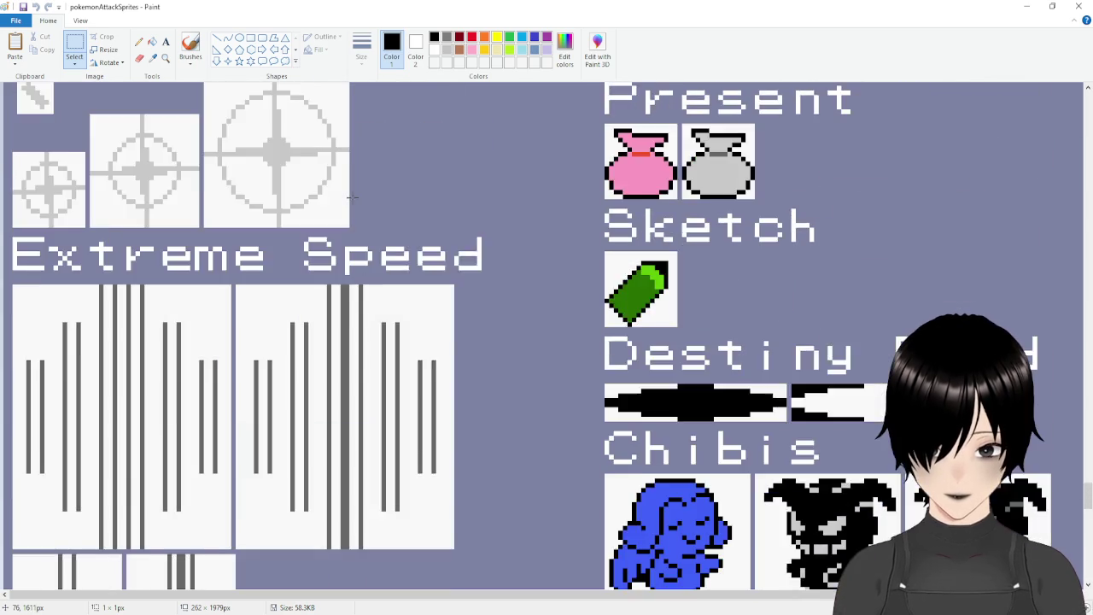
scroll(351, 196, "up", 3)
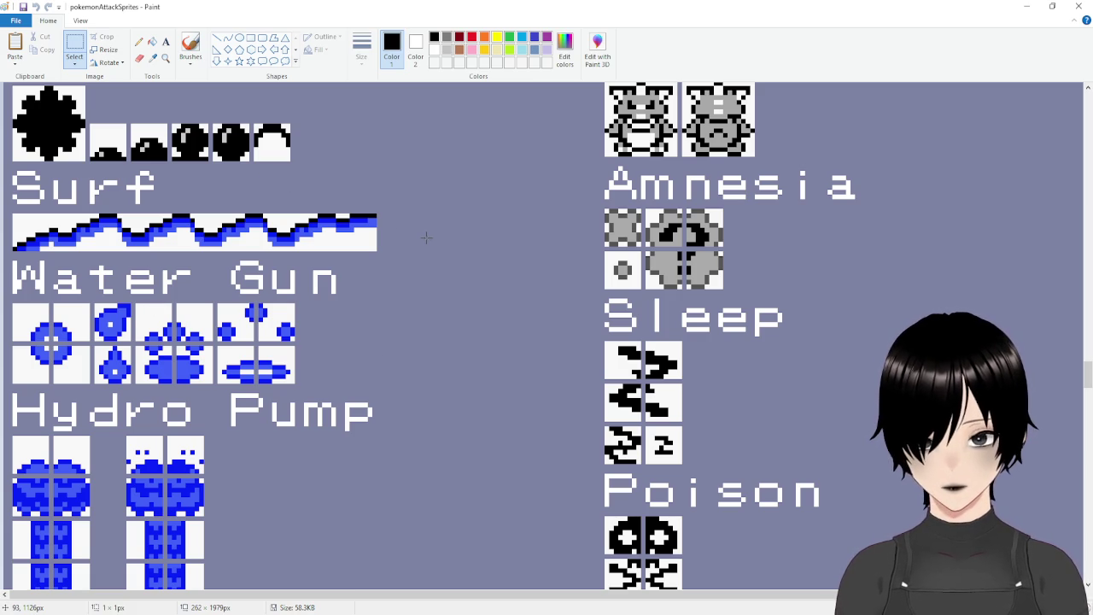
Scroll down the sprite sheet to the Particles, Smog Moves and Protect rows.
scroll(426, 237, "down", 5)
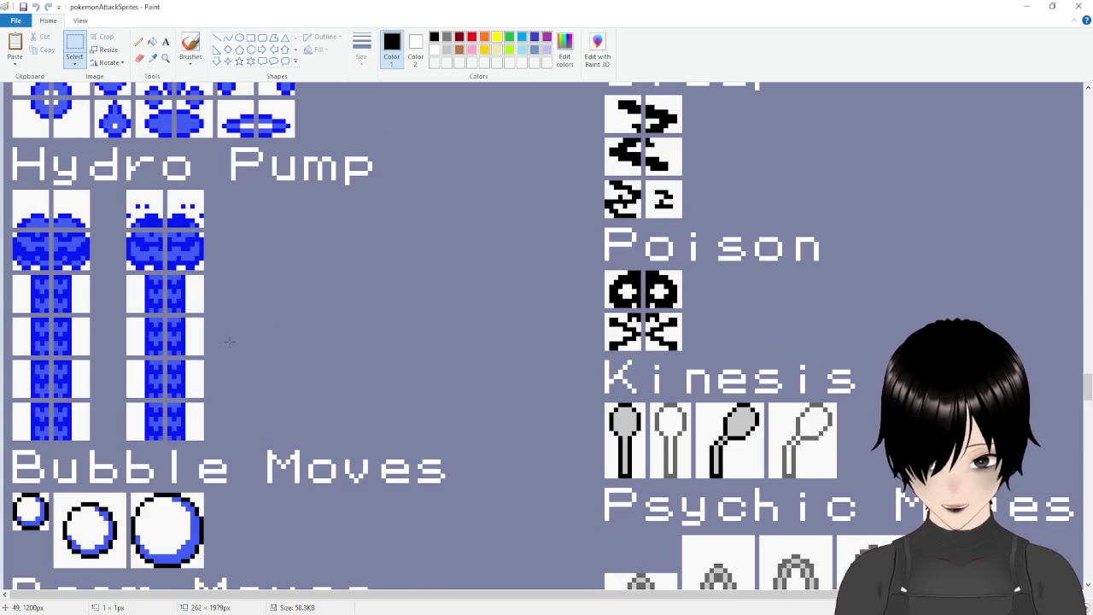
scroll(230, 320, "down", 15)
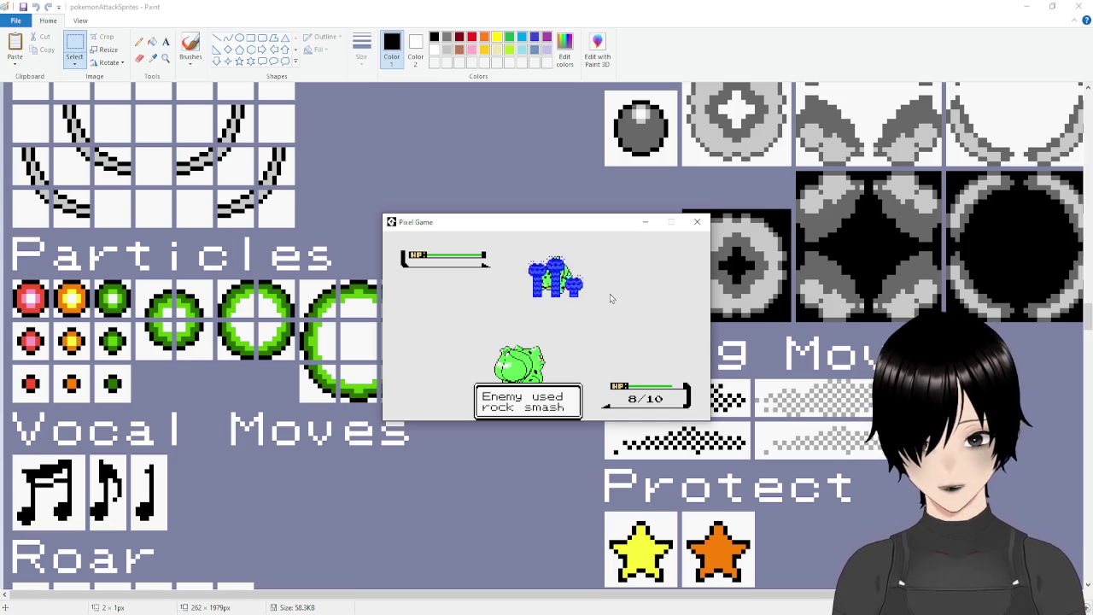
Close the game, return to GameMaker's Workspace 1, and narrow the asset panel slightly.
left_click(697, 221)
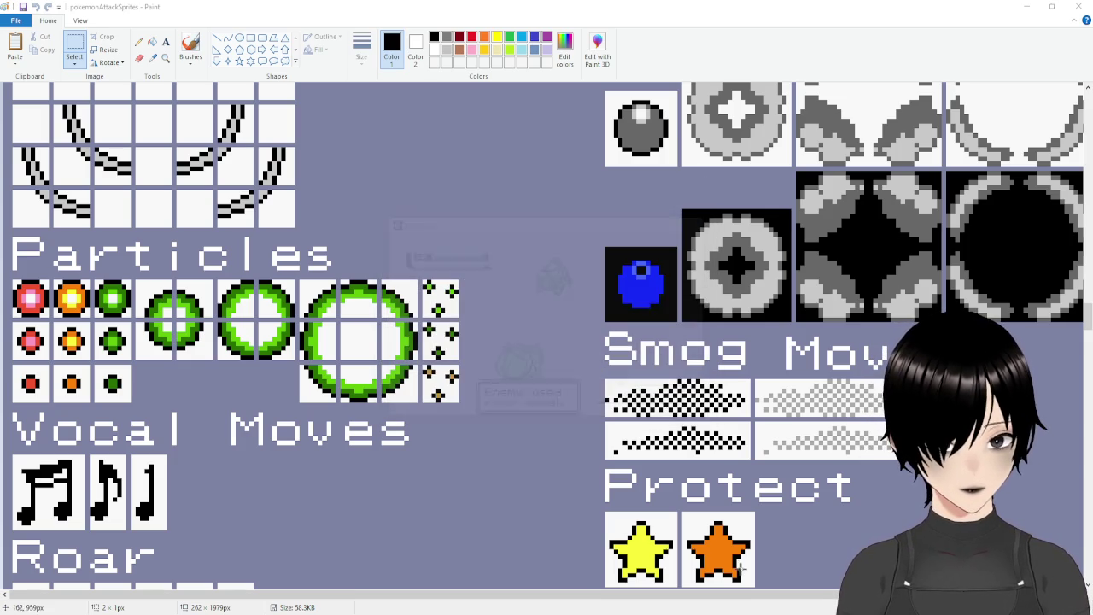
key("alt+Tab")
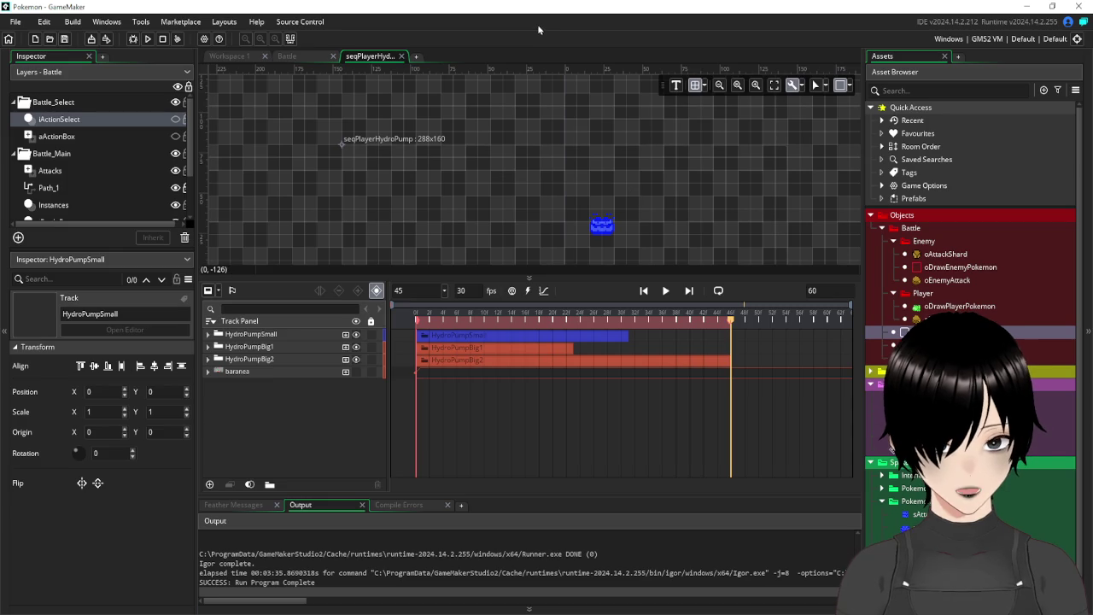
left_click(228, 56)
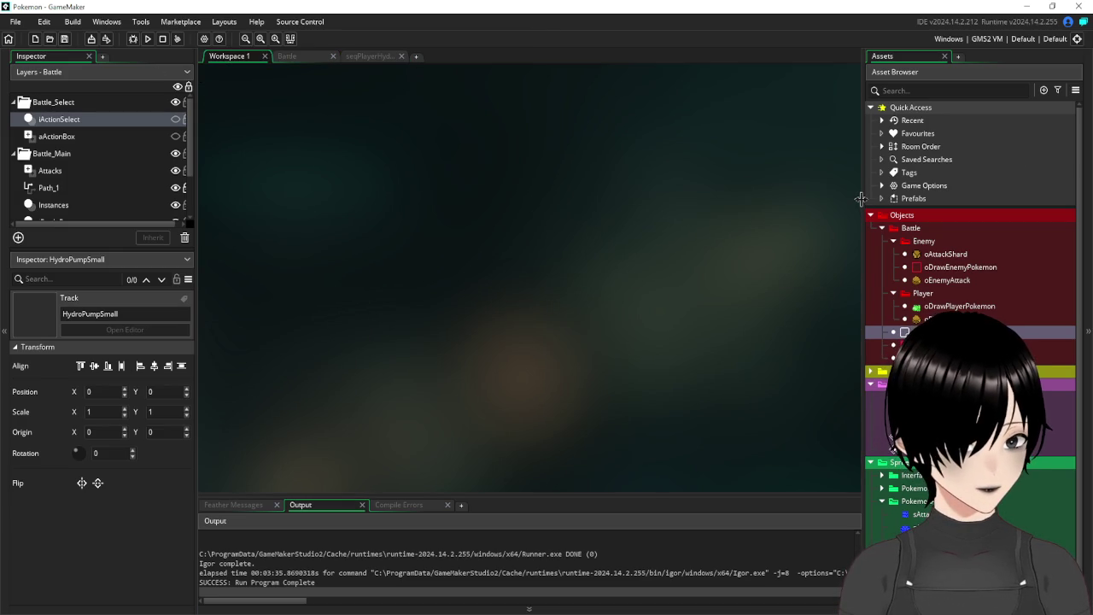
left_click_drag(860, 199, 870, 199)
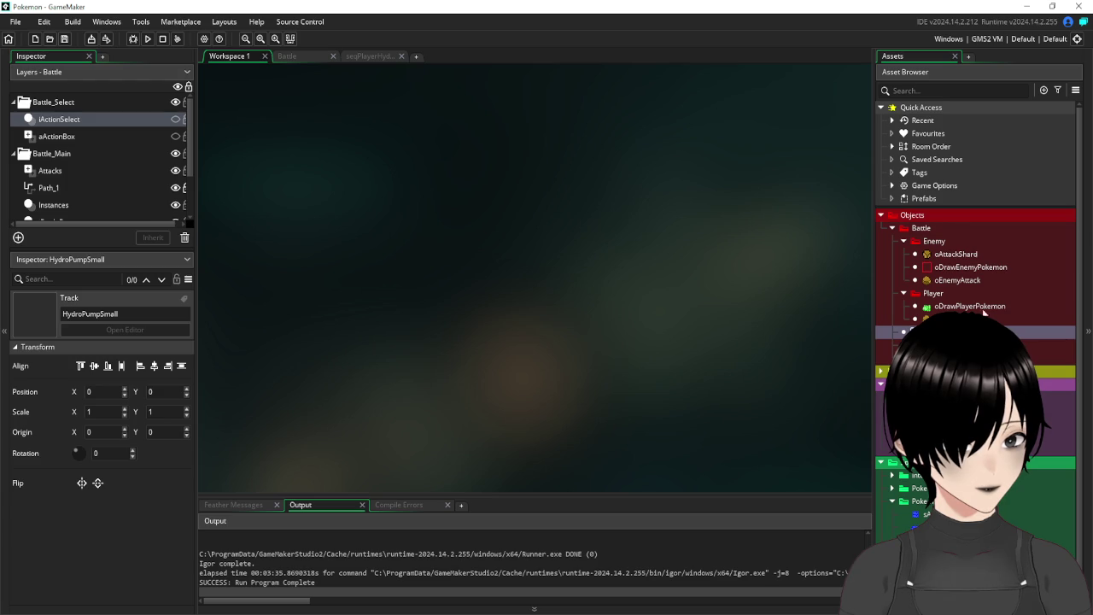
Open the oPlayerAttack object editor, then close it again.
double_click(982, 320)
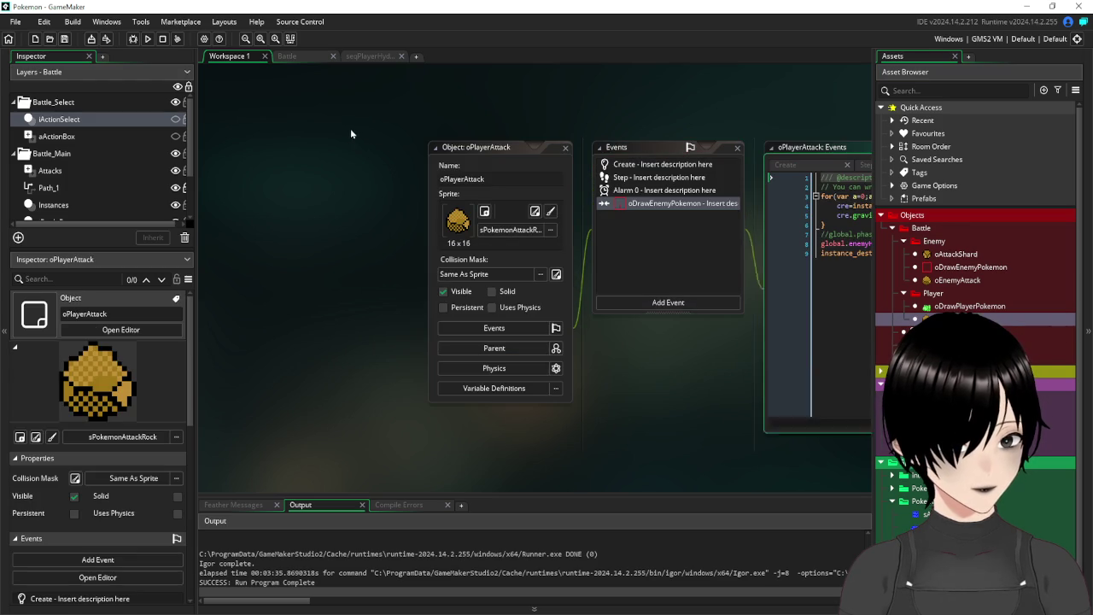
left_click_drag(494, 153, 286, 89)
left_click(360, 88)
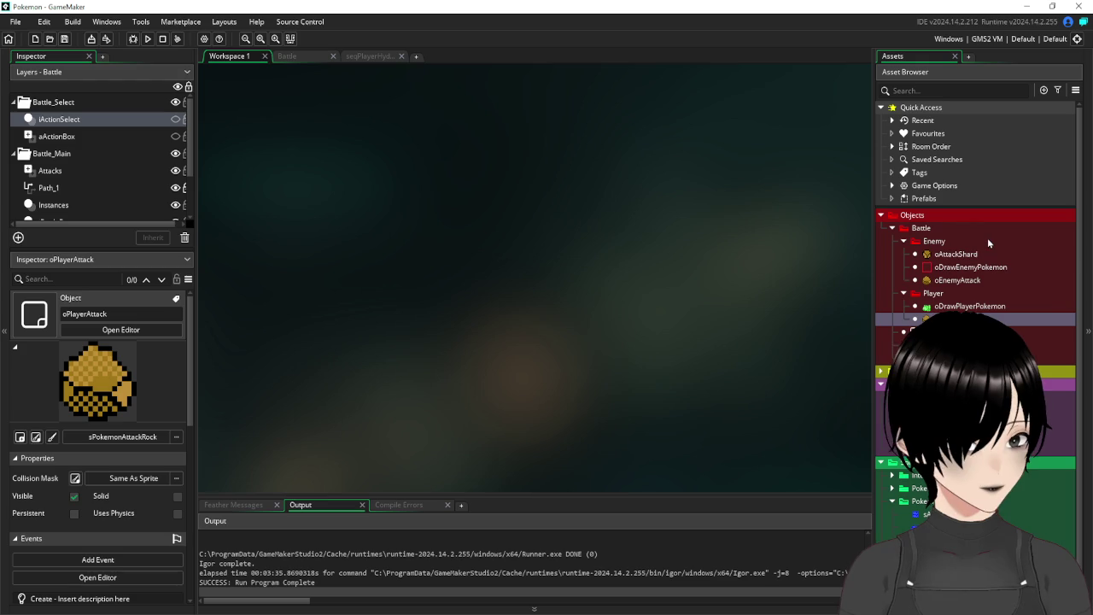
Create a group named Particles inside the Battle objects' Player folder.
right_click(922, 229)
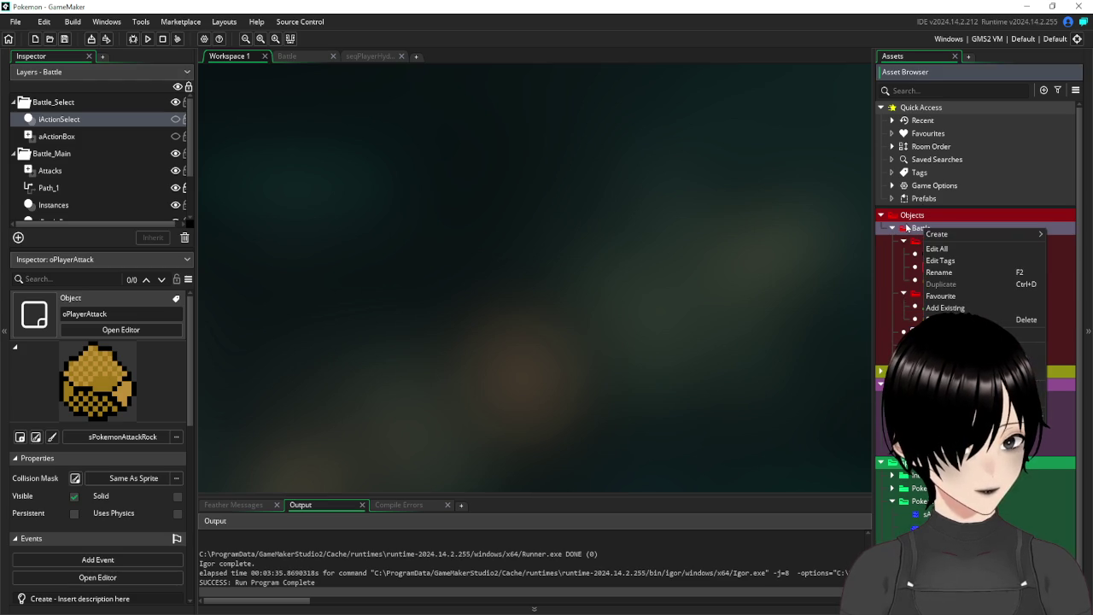
left_click(910, 229)
right_click(933, 293)
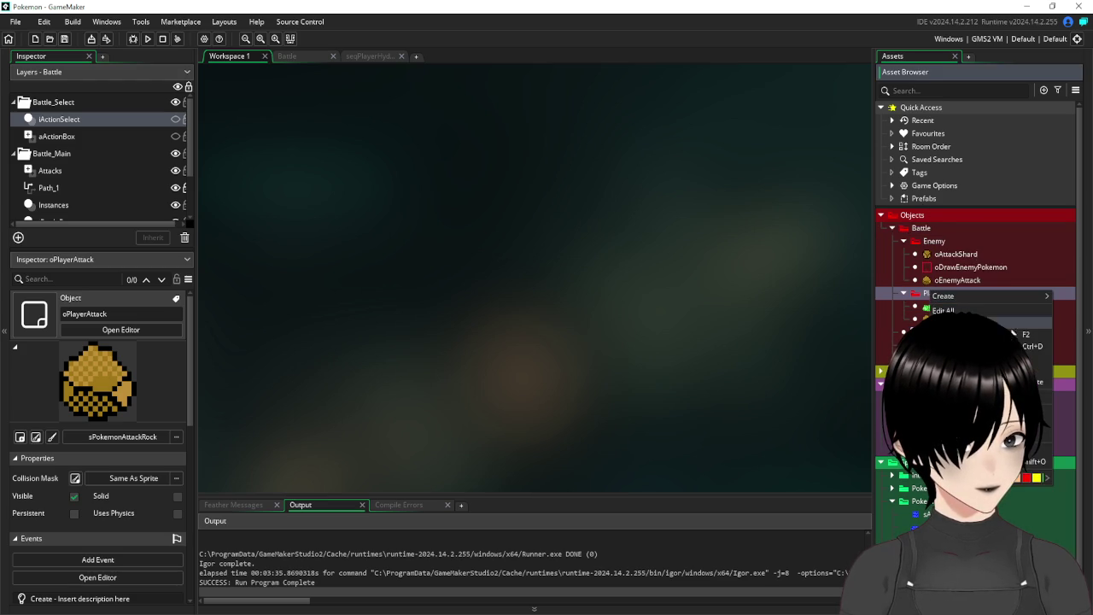
left_click(942, 295)
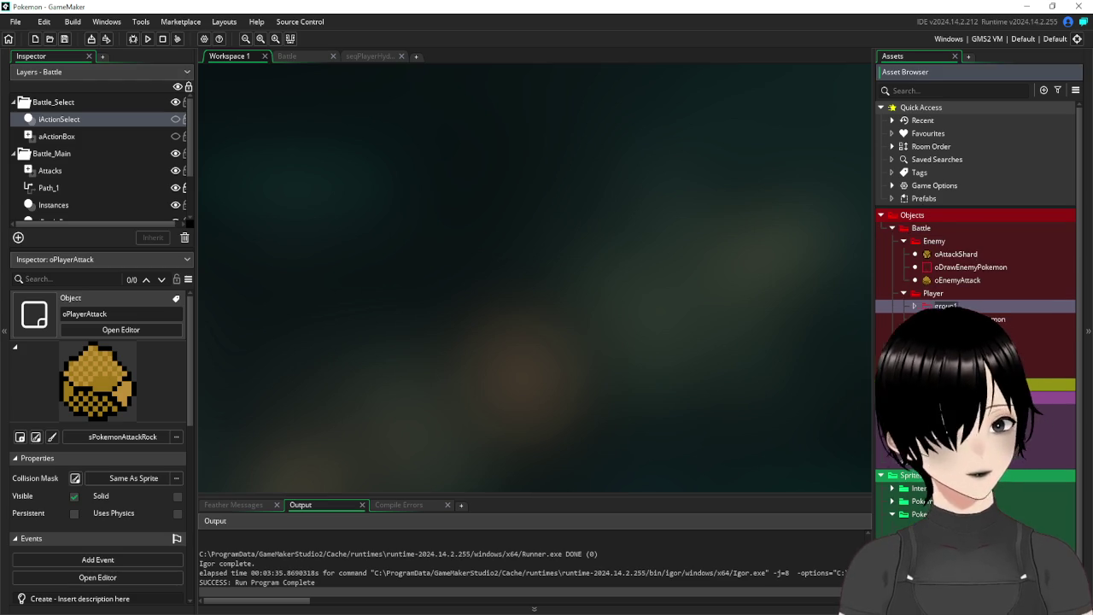
type("Particles")
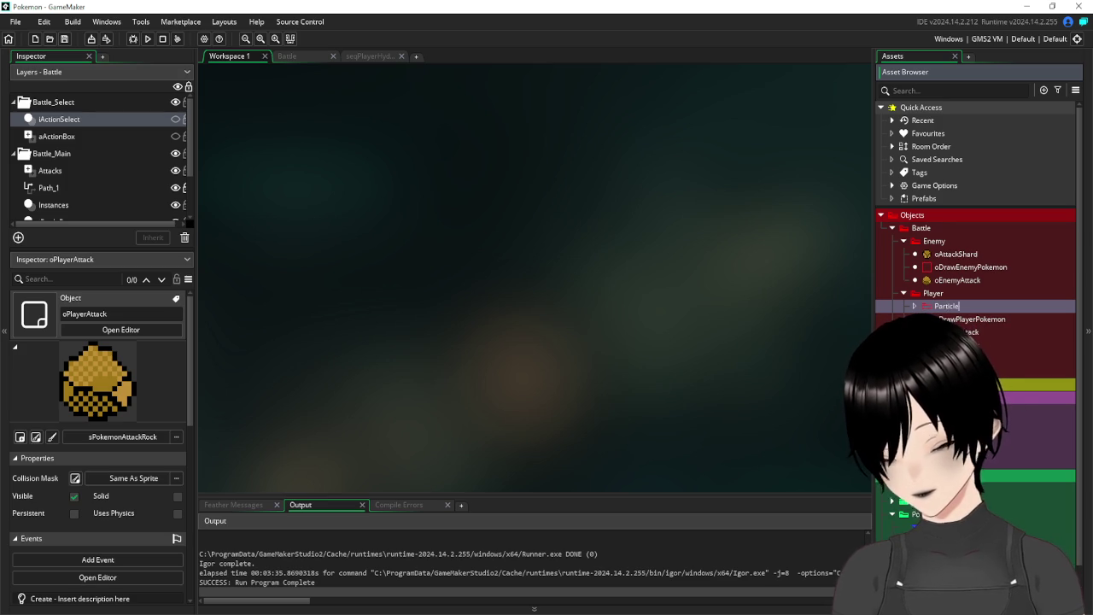
right_click(934, 241)
mouse_move(1022, 247)
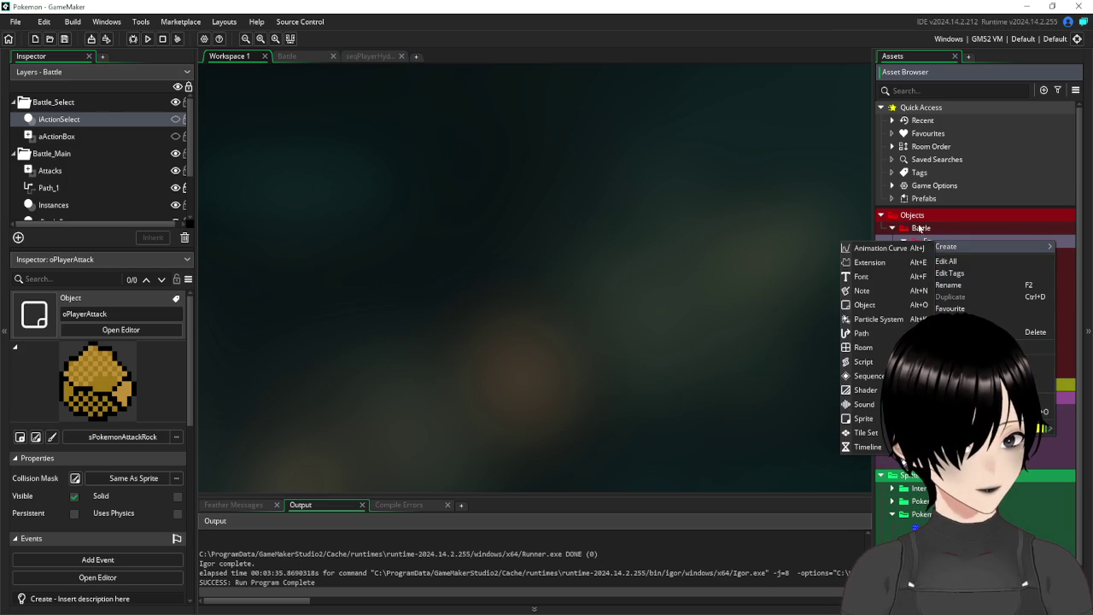
left_click(958, 230)
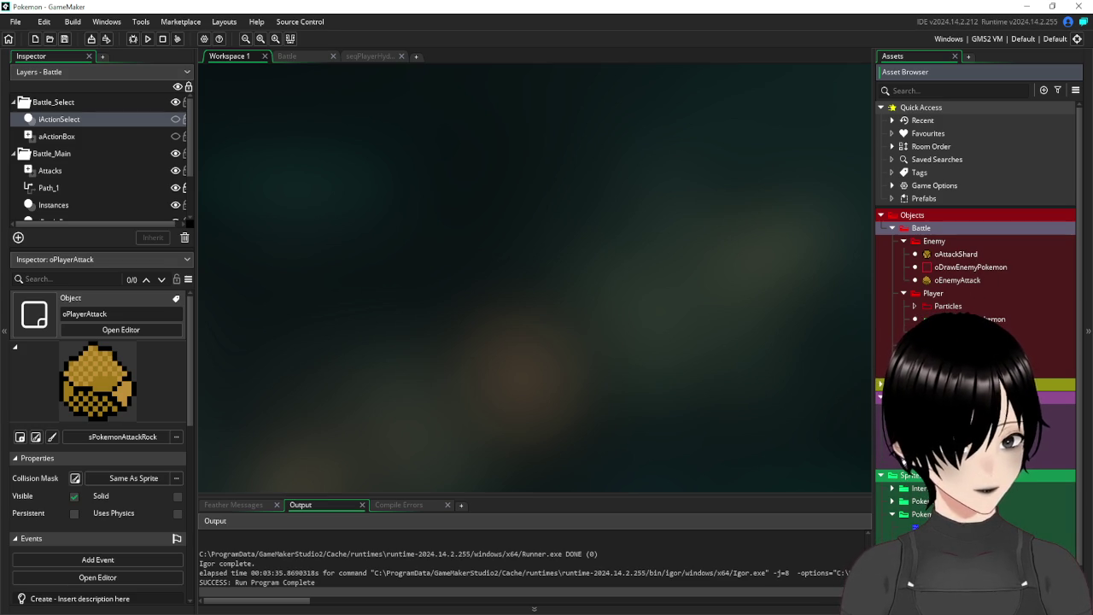
left_click(956, 331)
double_click(956, 331)
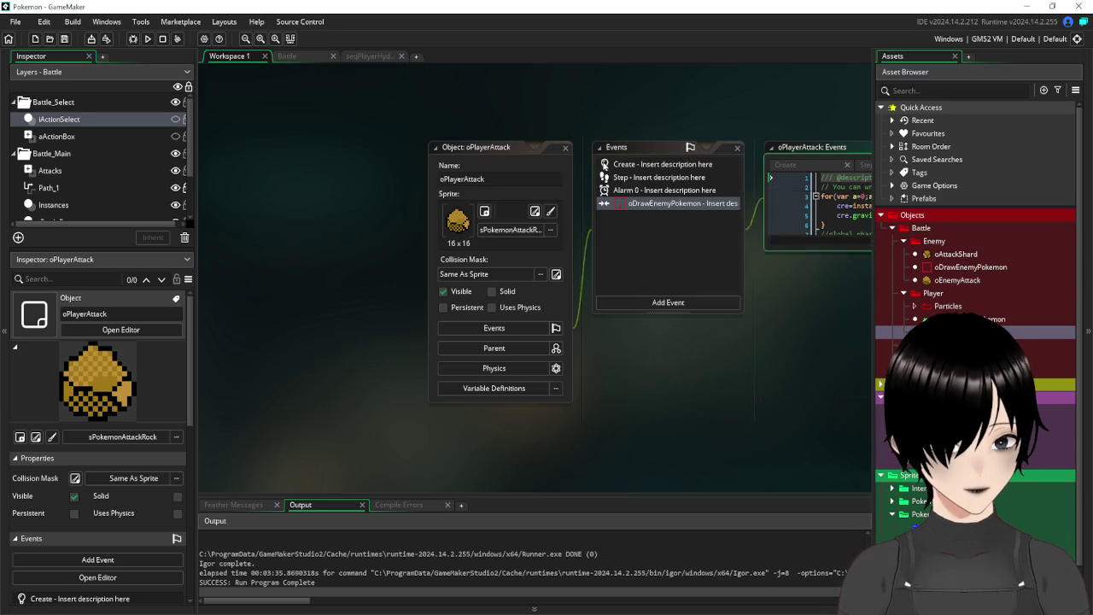
left_click(564, 148)
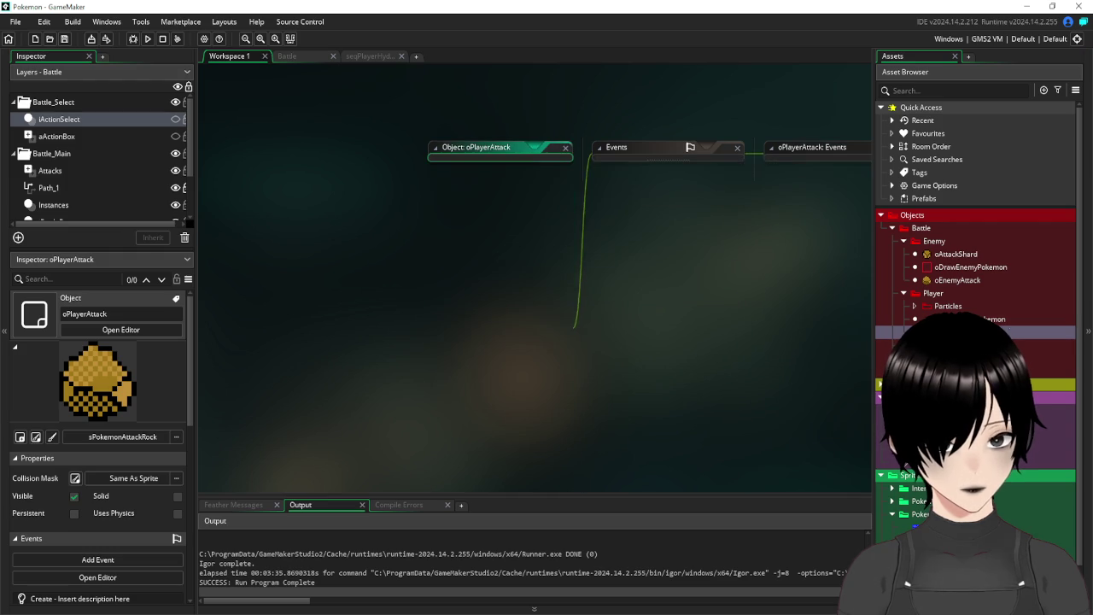
right_click(935, 296)
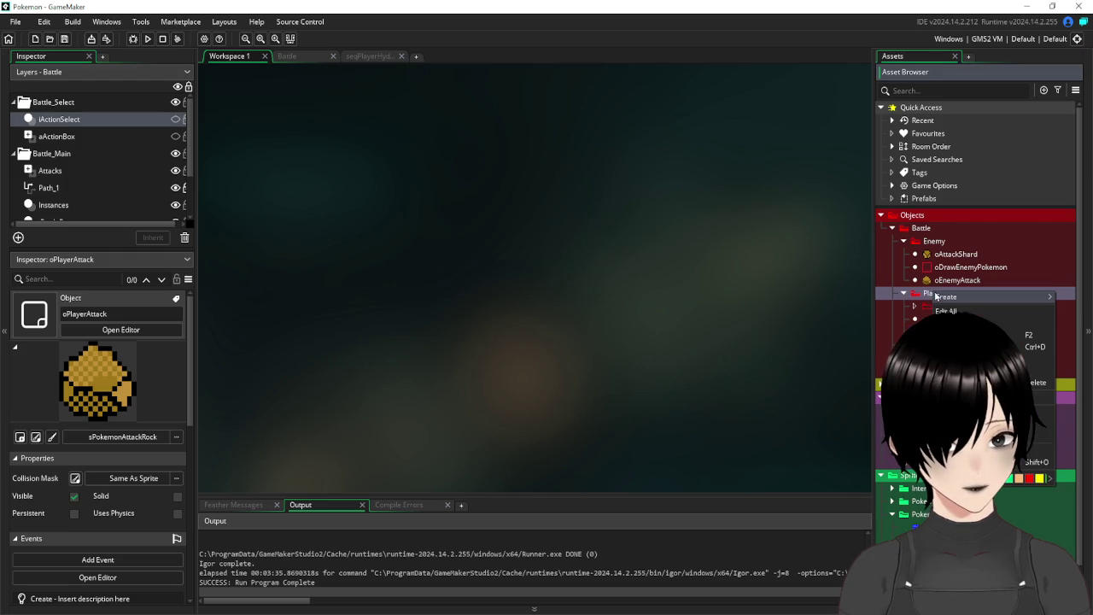
mouse_move(977, 303)
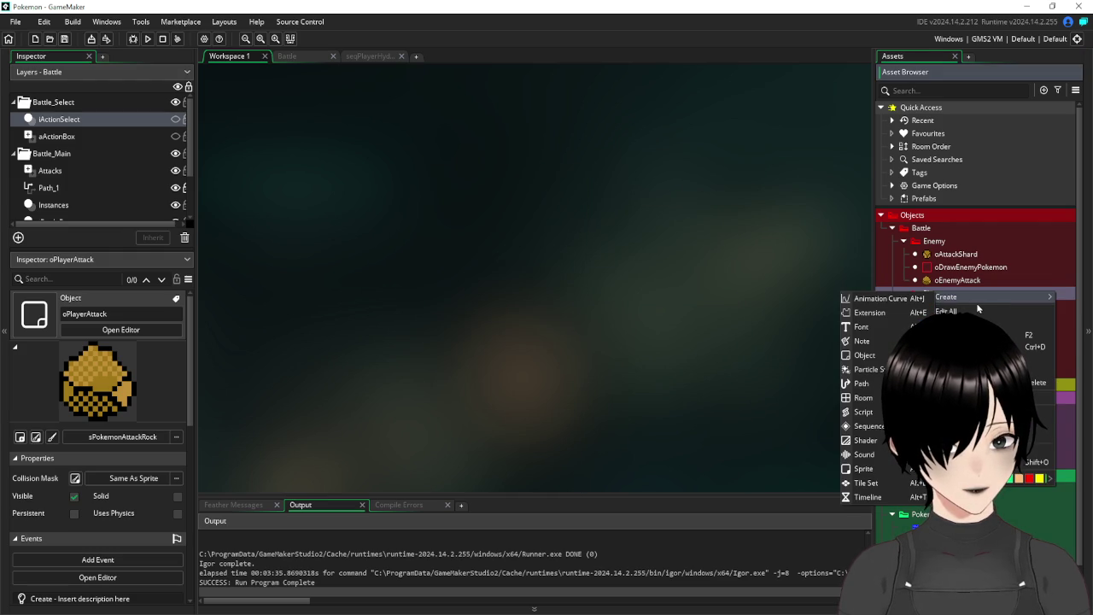
left_click(822, 272)
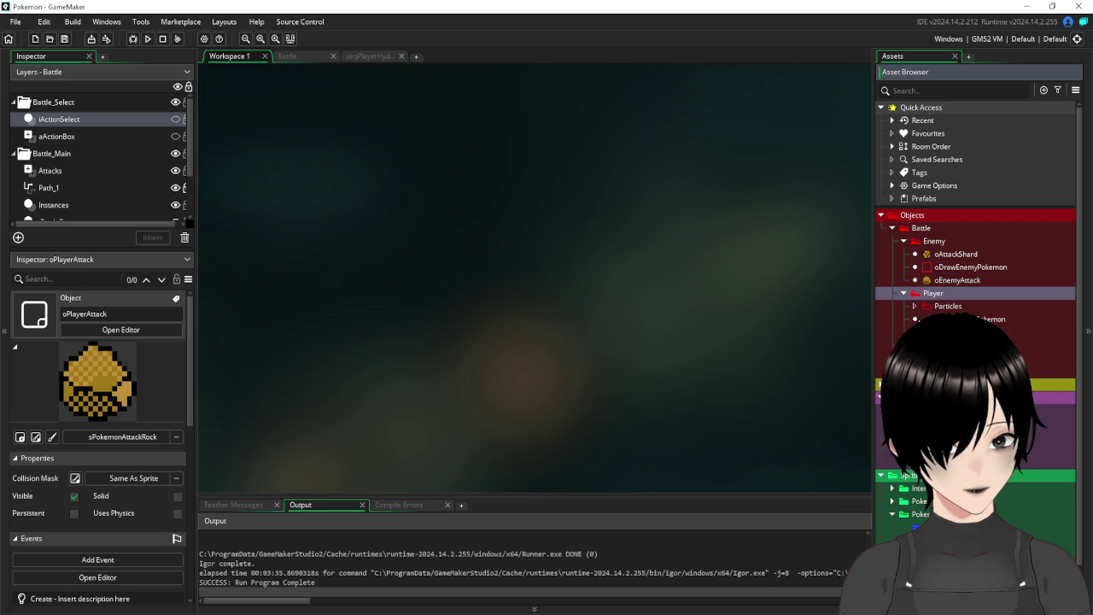
double_click(965, 332)
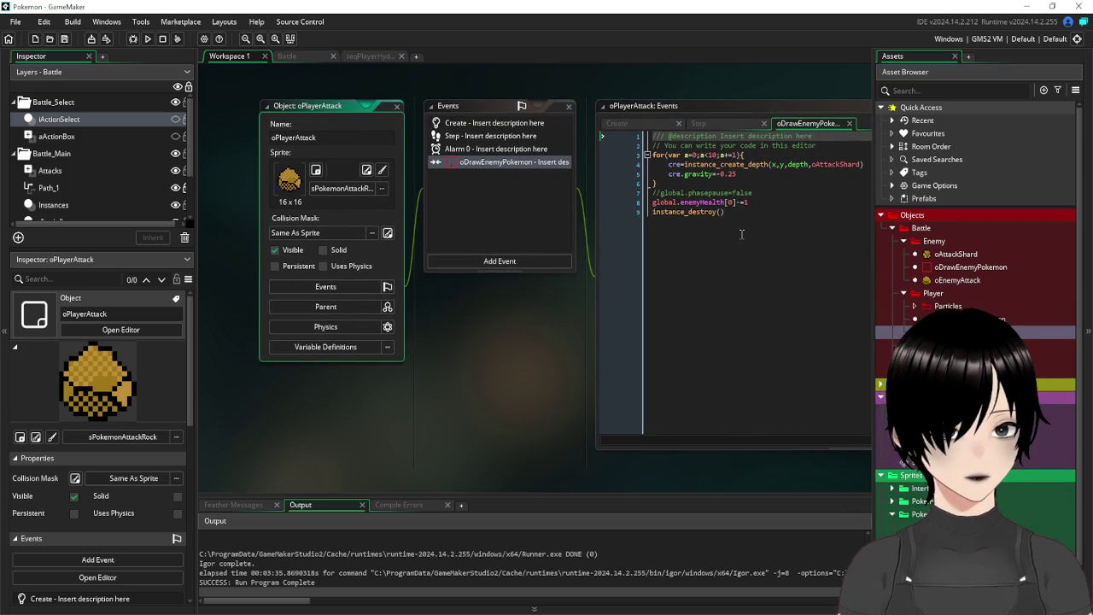
mouse_move(758, 220)
left_mouse_down()
mouse_move(604, 146)
mouse_move(598, 198)
left_mouse_up()
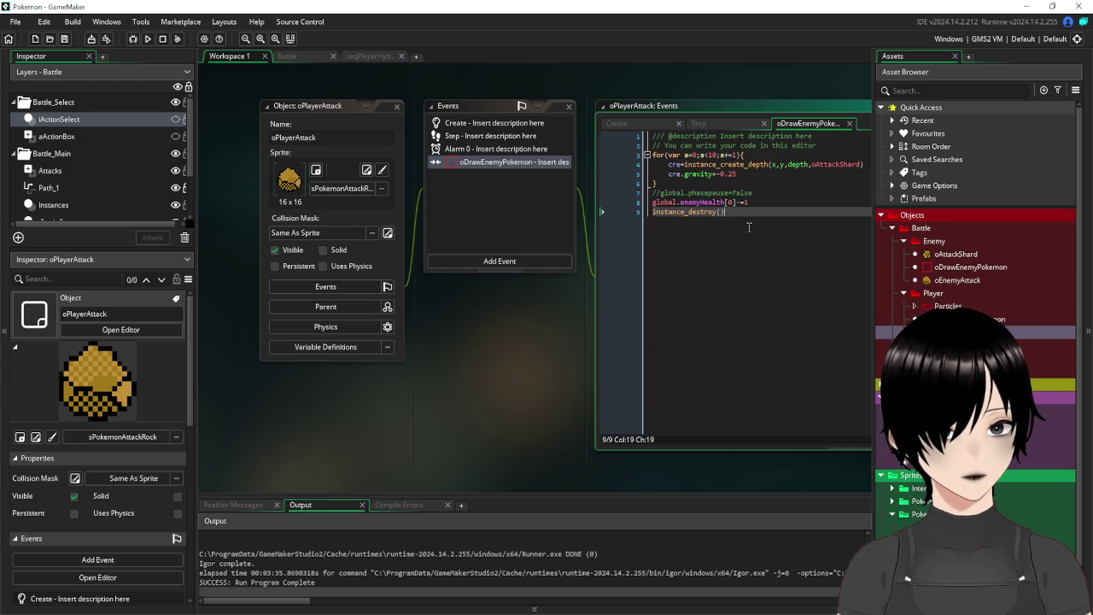
key("ctrl+shift+w")
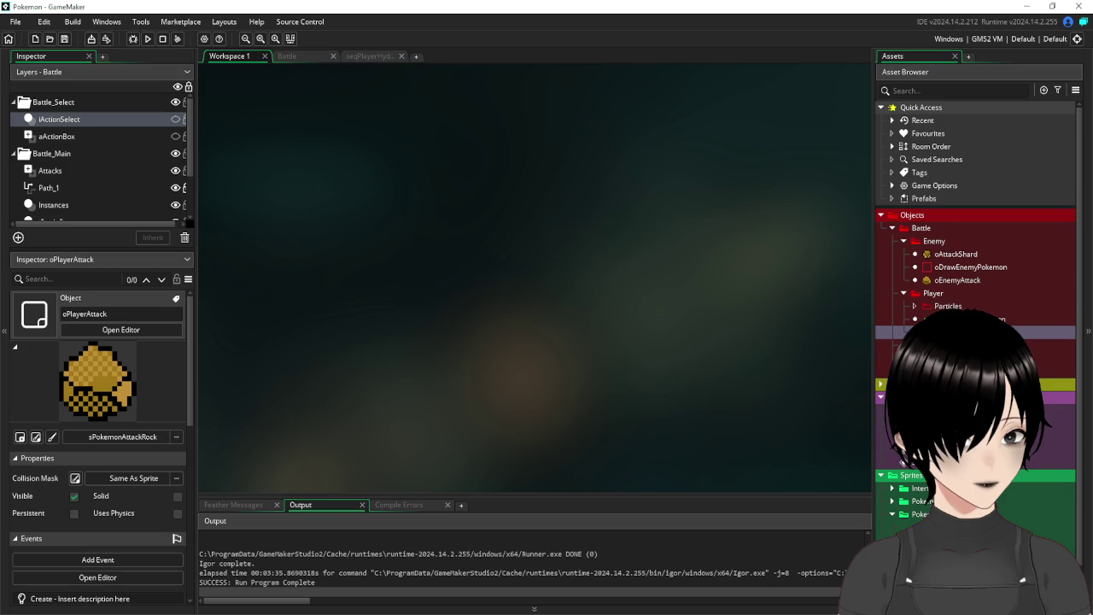
Create a new object named oPlayerHit inside the Player folder.
right_click(935, 293)
mouse_move(973, 299)
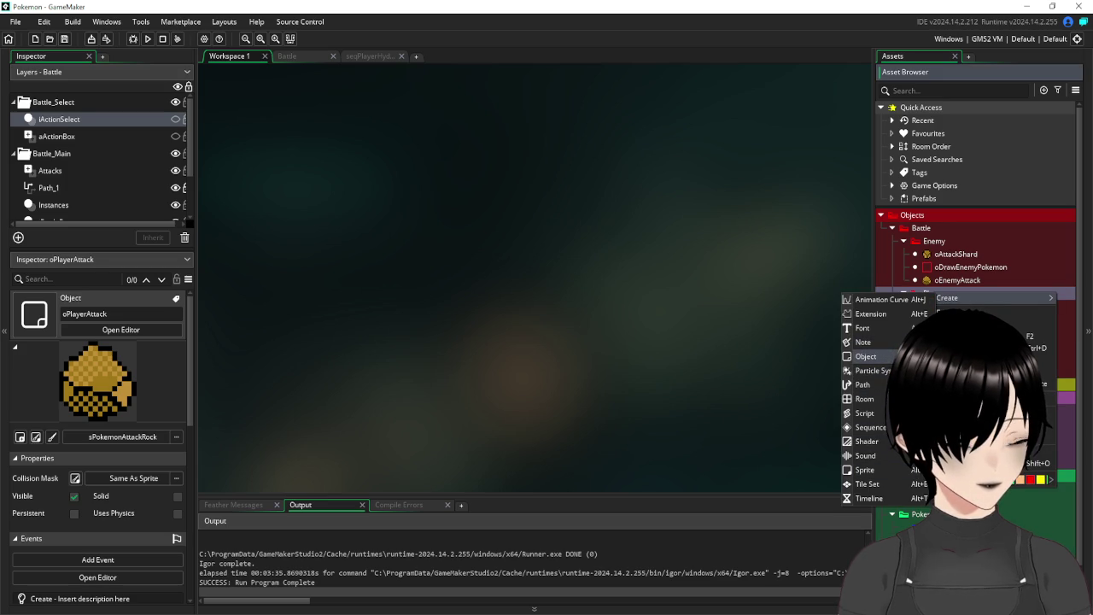
left_click(866, 356)
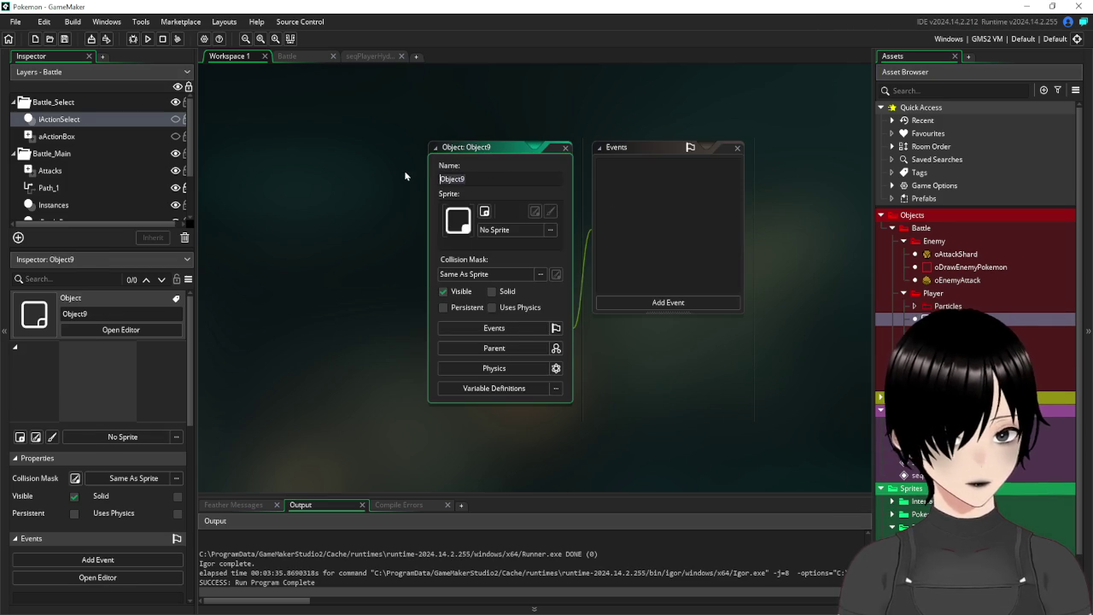
type("oP")
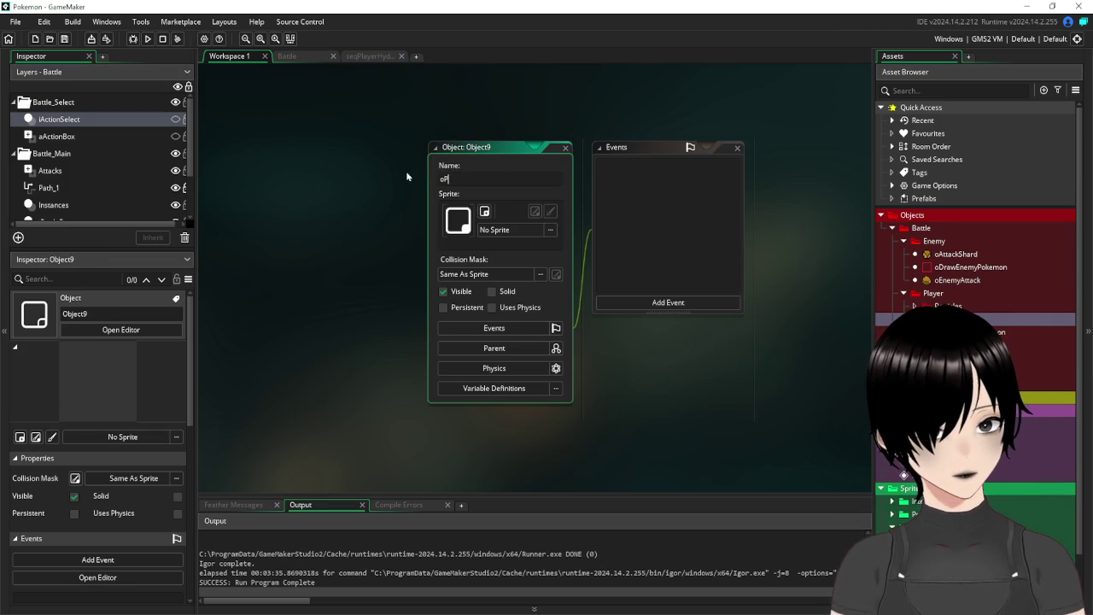
type("layer")
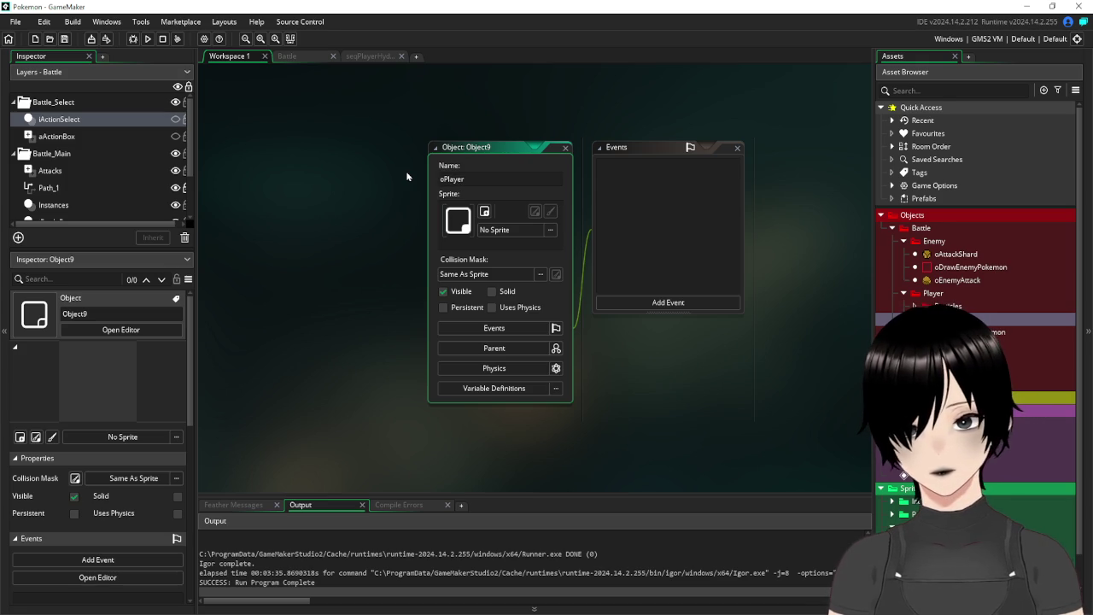
type("Hit")
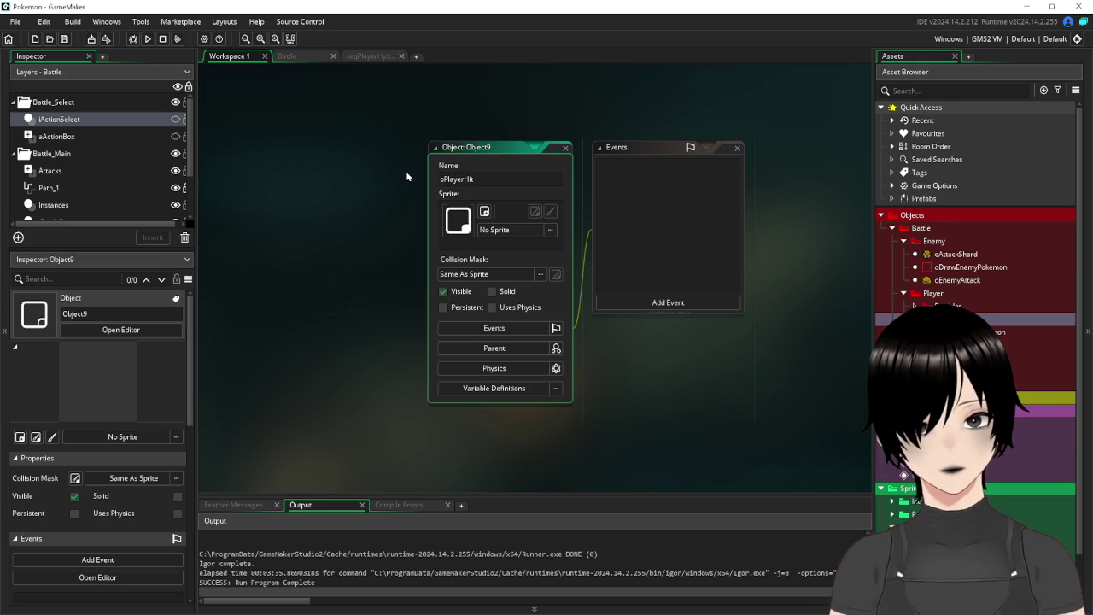
left_click(521, 233)
Assign the sMask_8 sprite from the Sprites folder to oPlayerHit.
left_click(523, 238)
double_click(652, 261)
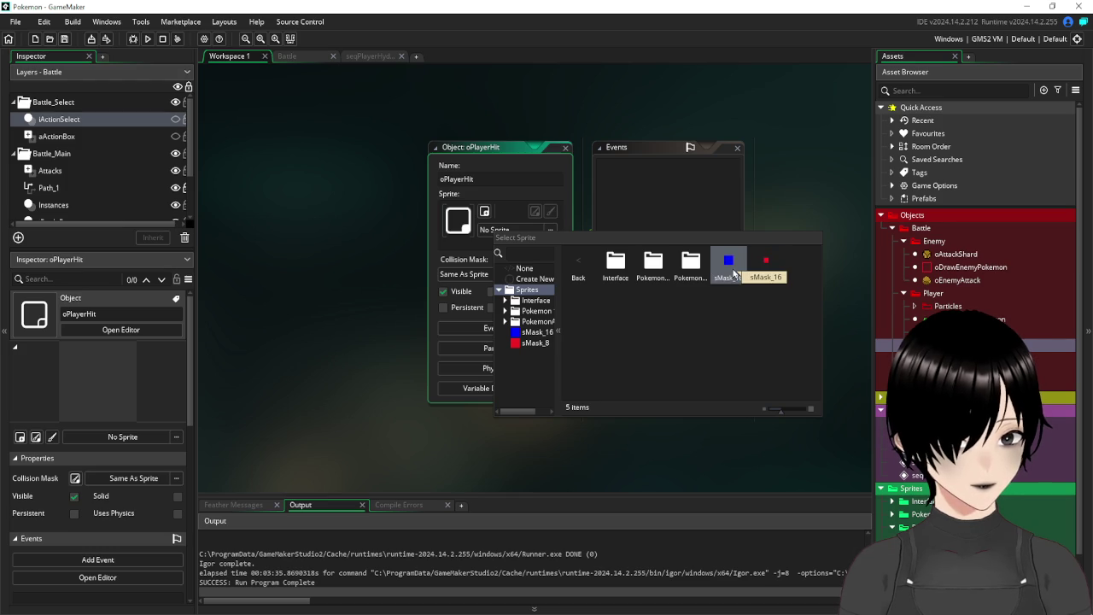
double_click(766, 261)
left_click_drag(499, 150, 336, 121)
left_click(509, 274)
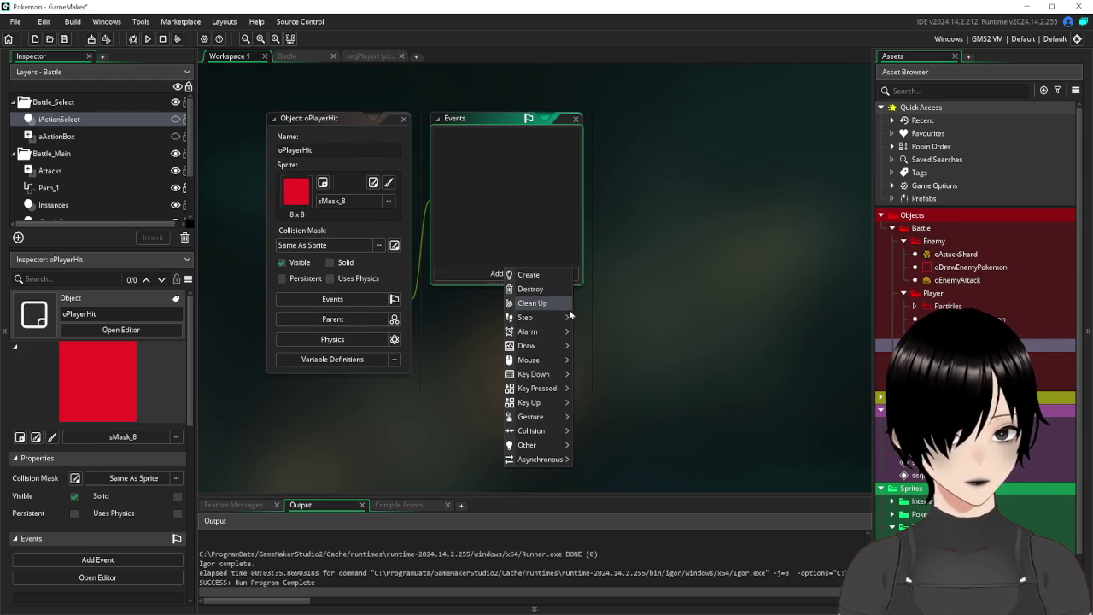
Add an oDrawEnemyPokemon collision event with code lowering global.enemyHealth[0] by 1 and destroying itself.
mouse_move(546, 431)
mouse_move(585, 431)
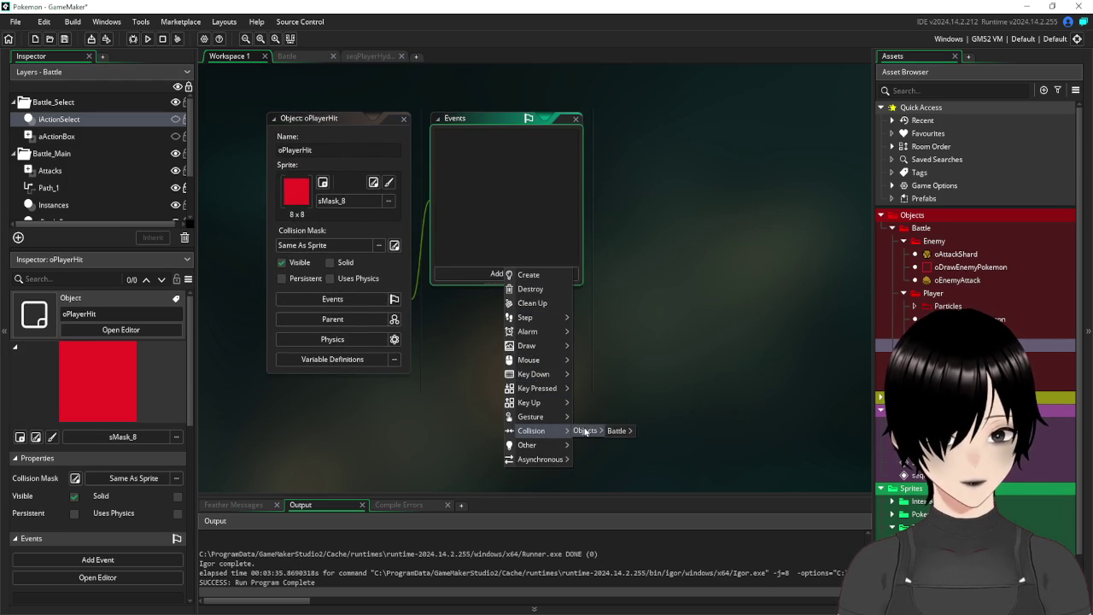
mouse_move(687, 433)
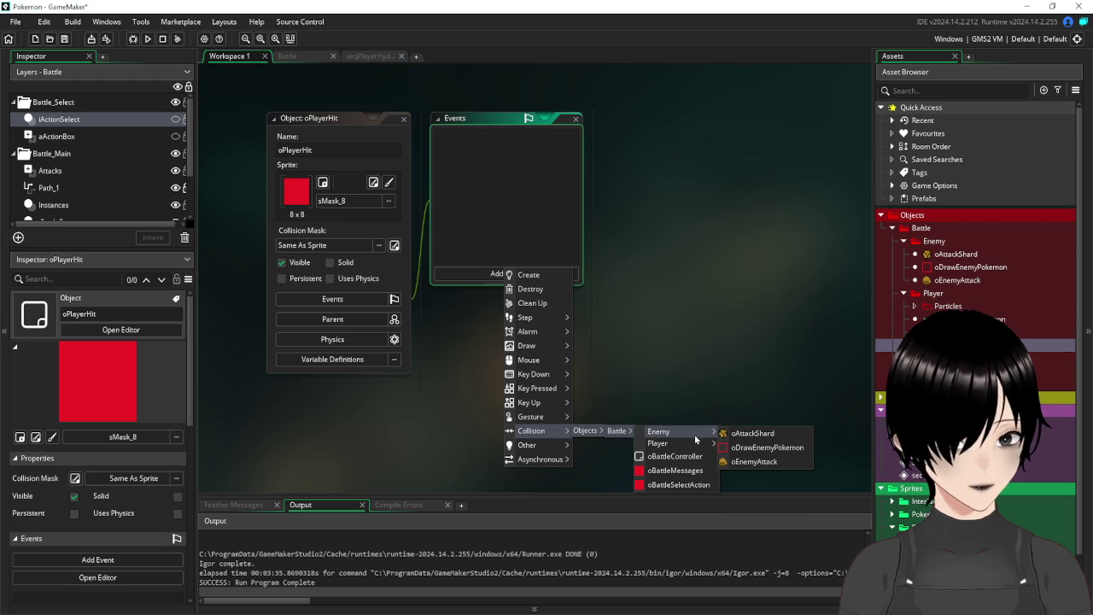
left_click(774, 451)
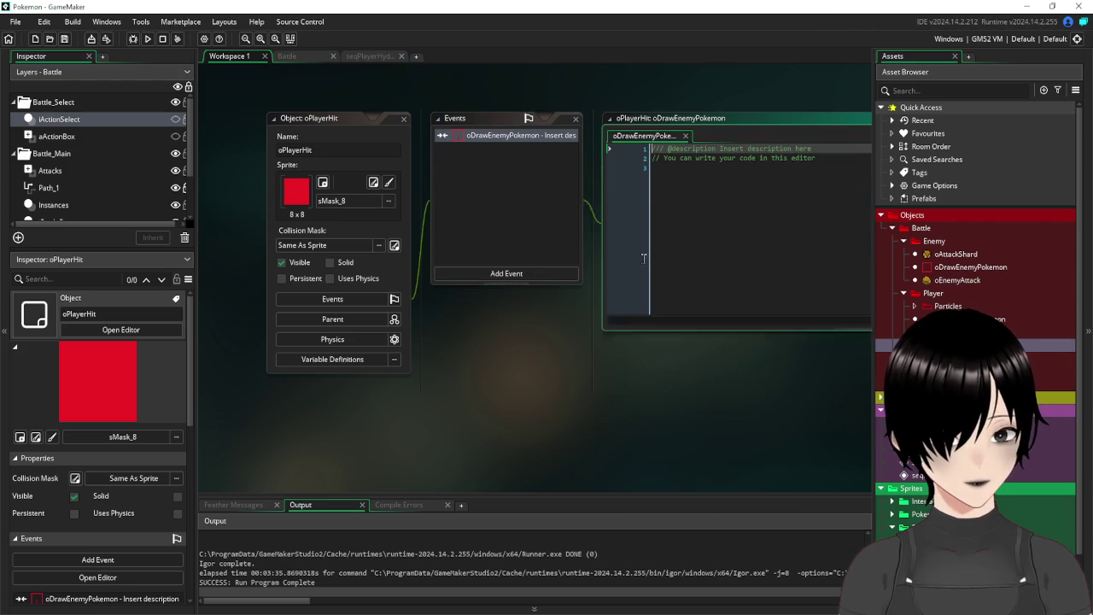
type("//global.phasepause=false global.enemyHealth[0]-=1 instance_destroy()")
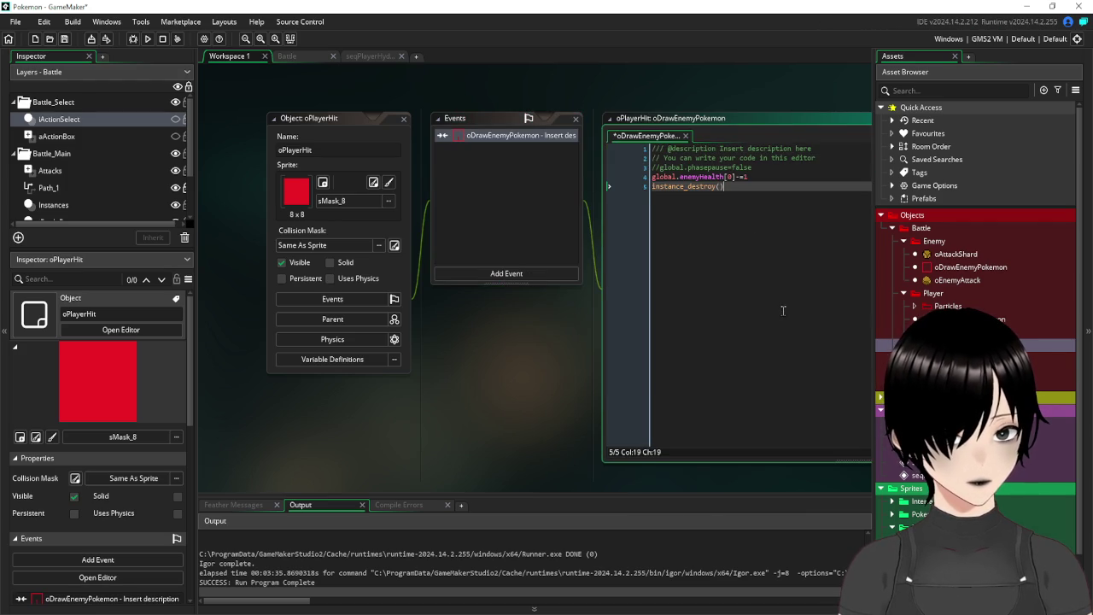
left_click(845, 156)
key("Return")
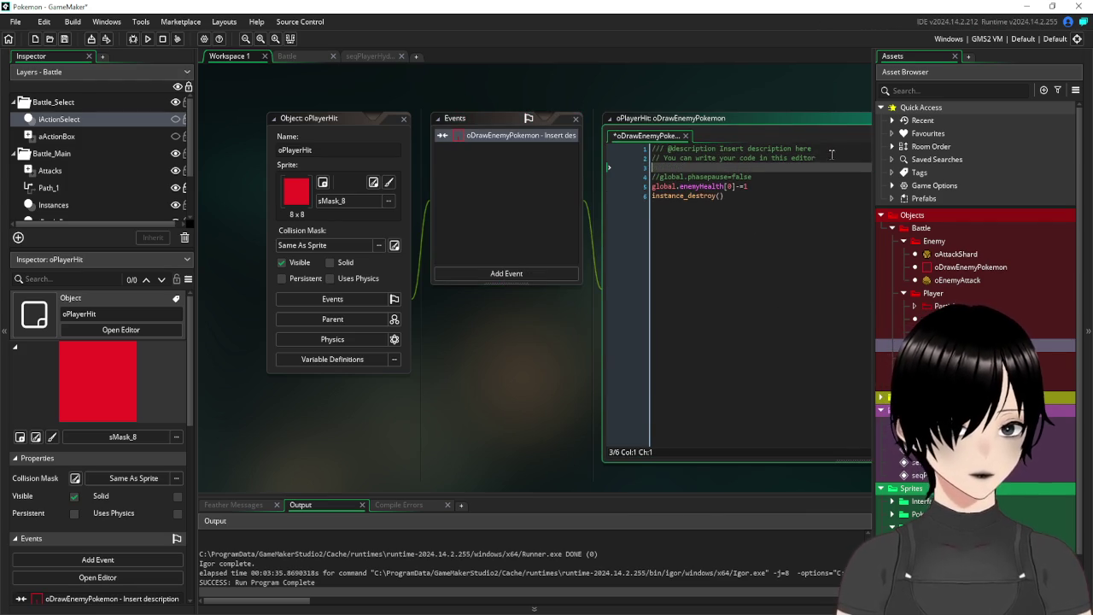
Save the oPlayerHit event code.
left_click(472, 160)
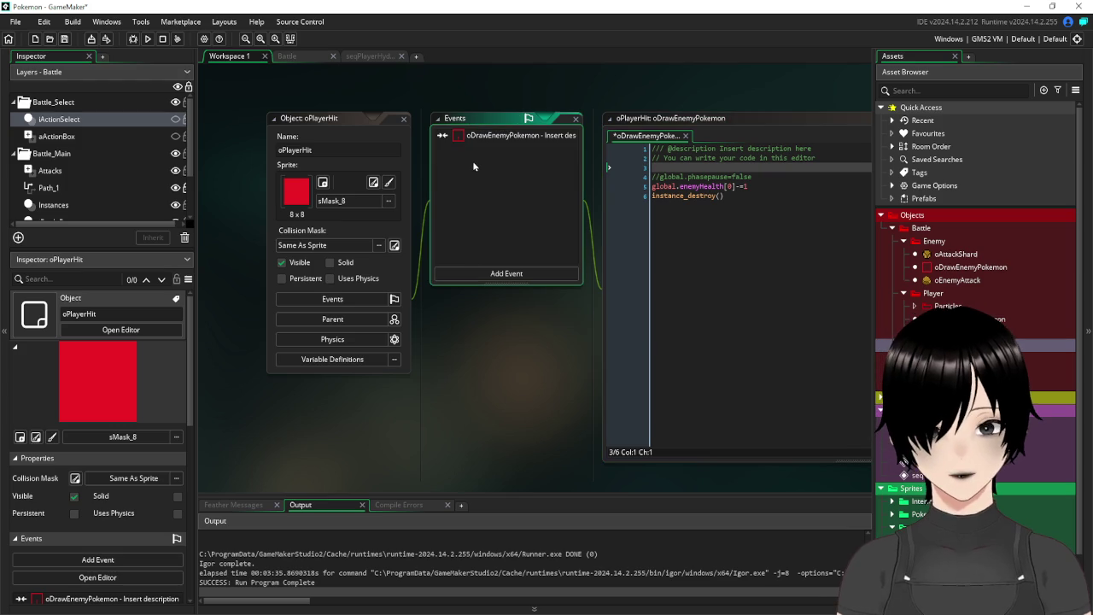
left_click(65, 41)
left_click(378, 55)
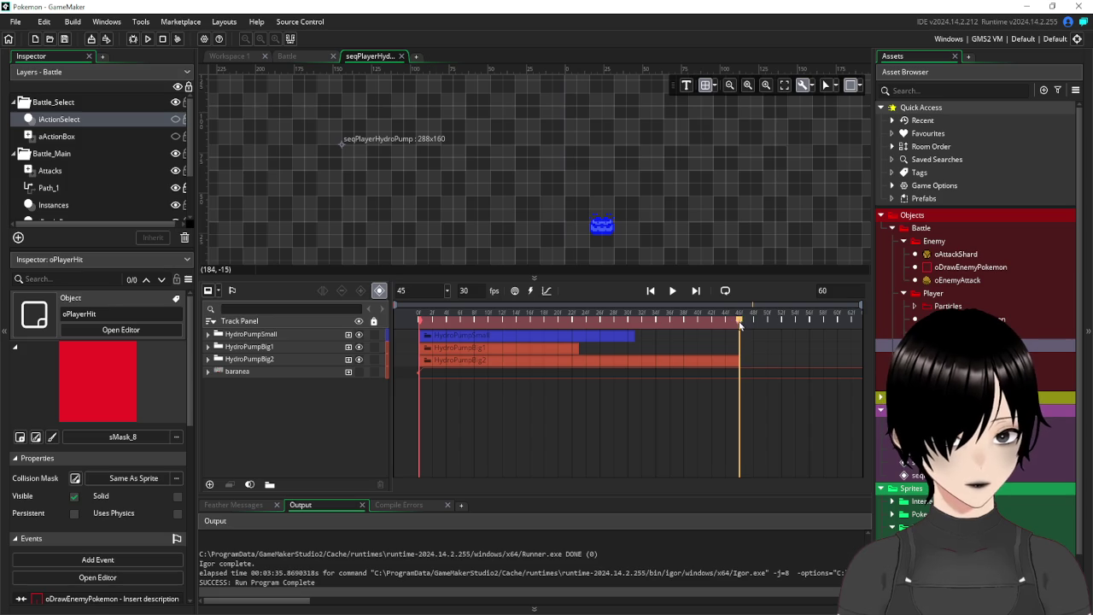
Show the baranea track and add oPlayerHit as a track near frame 45 in seqPlayerHydroPump.
mouse_move(740, 325)
left_mouse_down()
mouse_move(710, 326)
mouse_move(739, 333)
left_mouse_up()
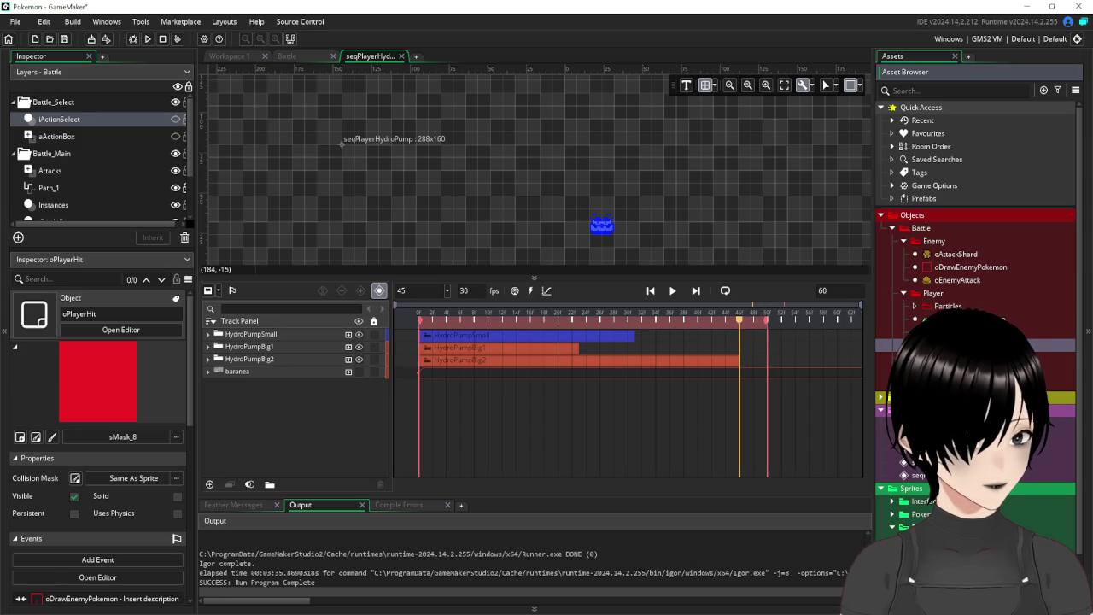
left_click(358, 372)
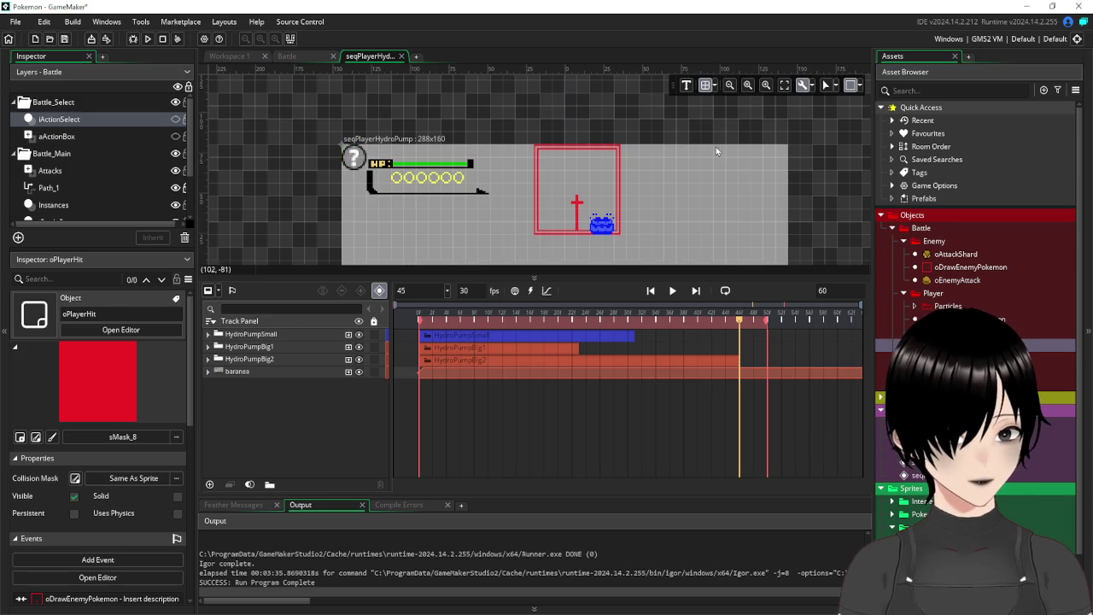
scroll(716, 150, "down", 4)
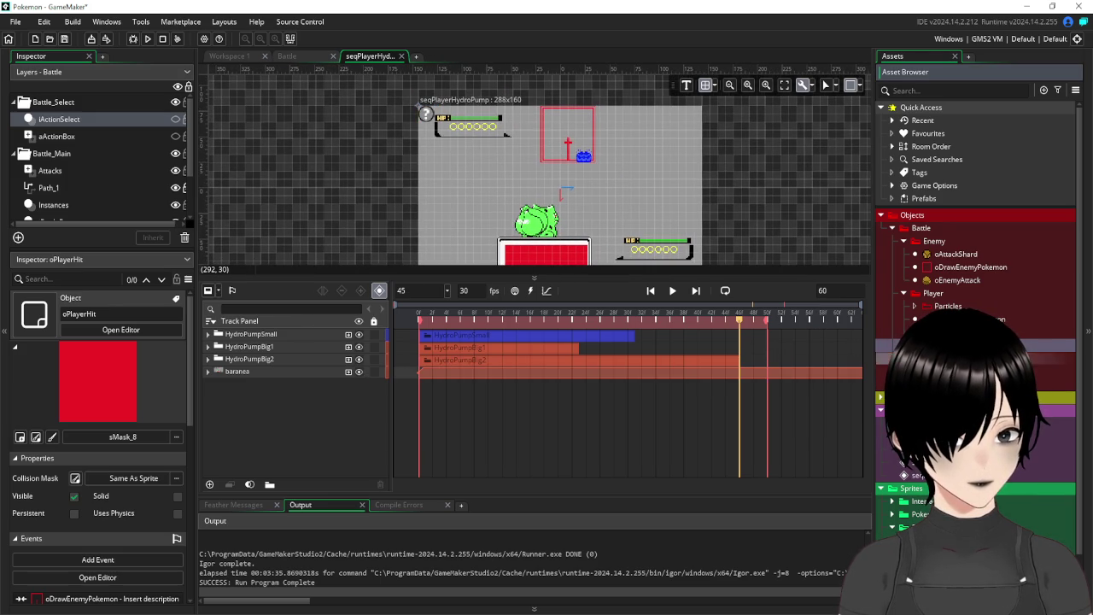
left_click_drag(333, 417, 291, 416)
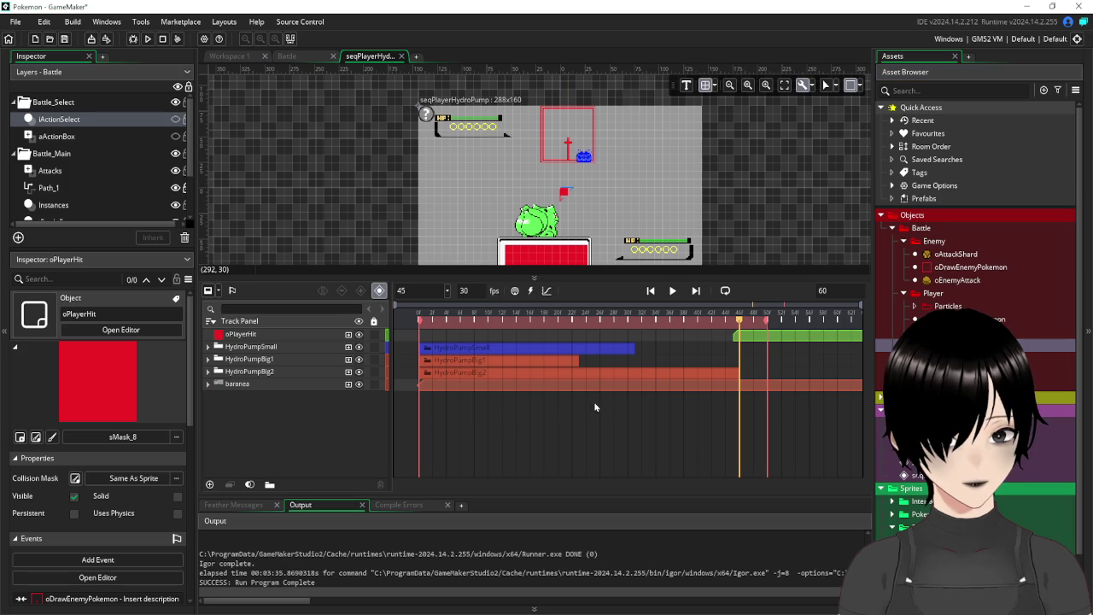
Move and trim the oPlayerHit clip to a short span near the sequence's end.
left_click_drag(828, 338, 674, 338)
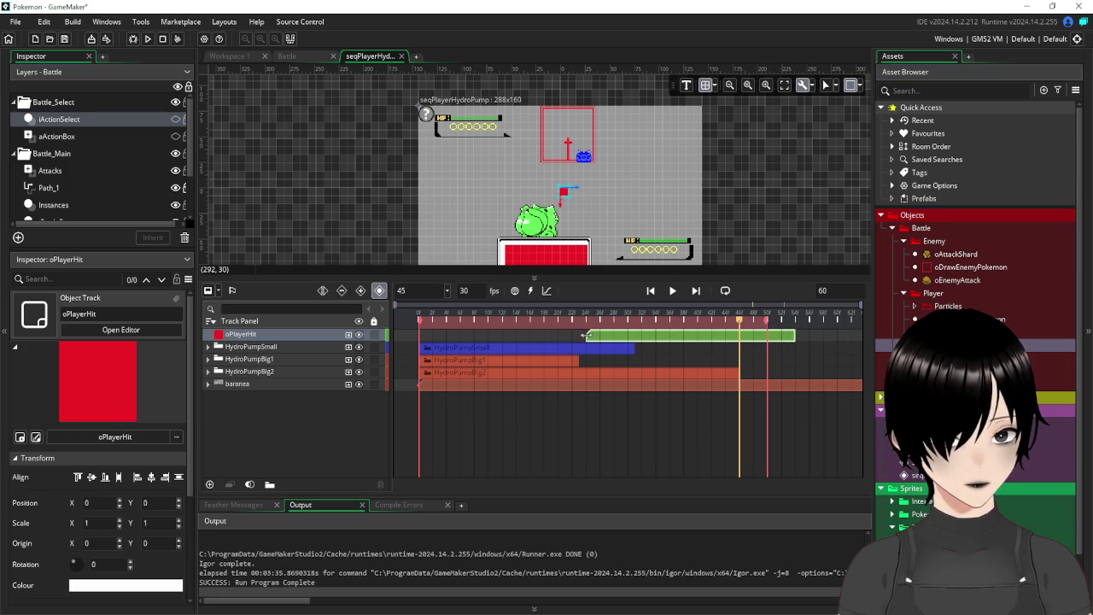
left_click_drag(586, 335, 692, 337)
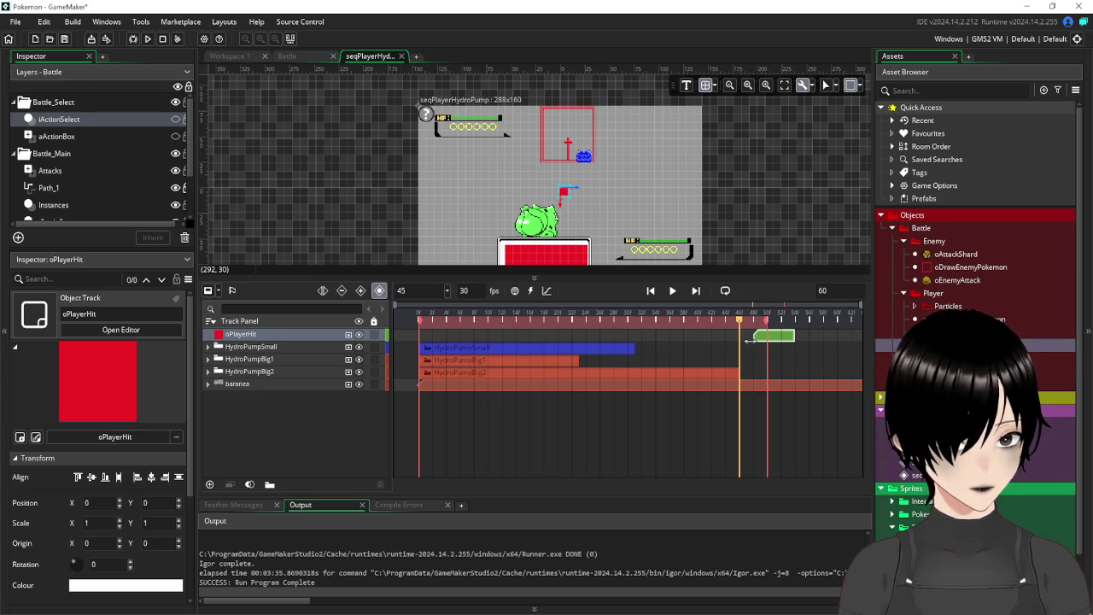
left_click(820, 336)
left_click_drag(793, 336, 782, 335)
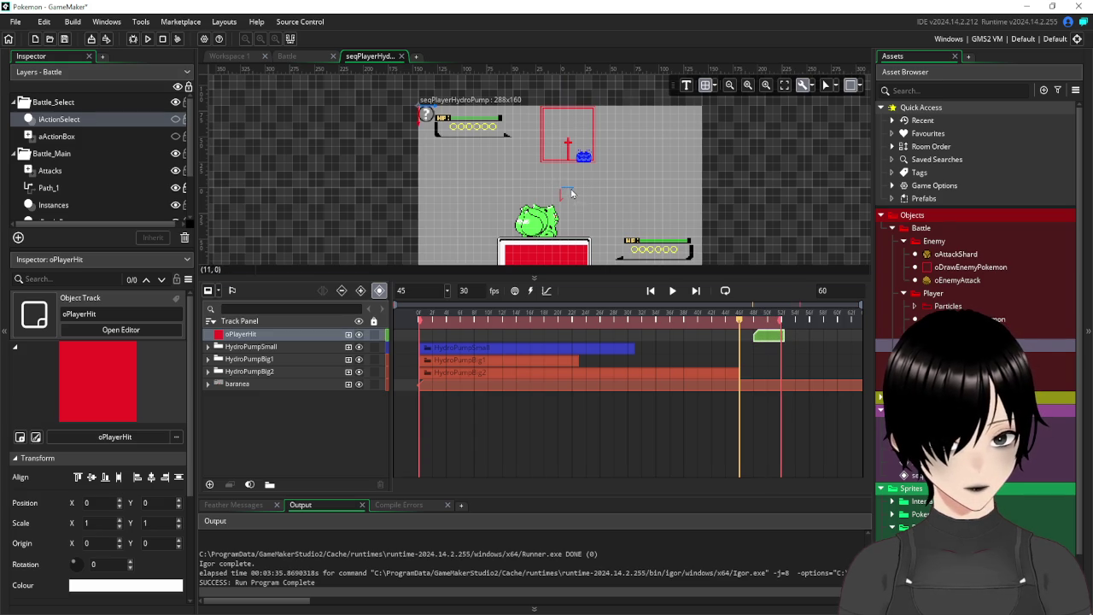
At frame 48, scale the oPlayerHit box to 36 × 21 at -144, -80 and hide it.
left_click_drag(741, 330, 756, 328)
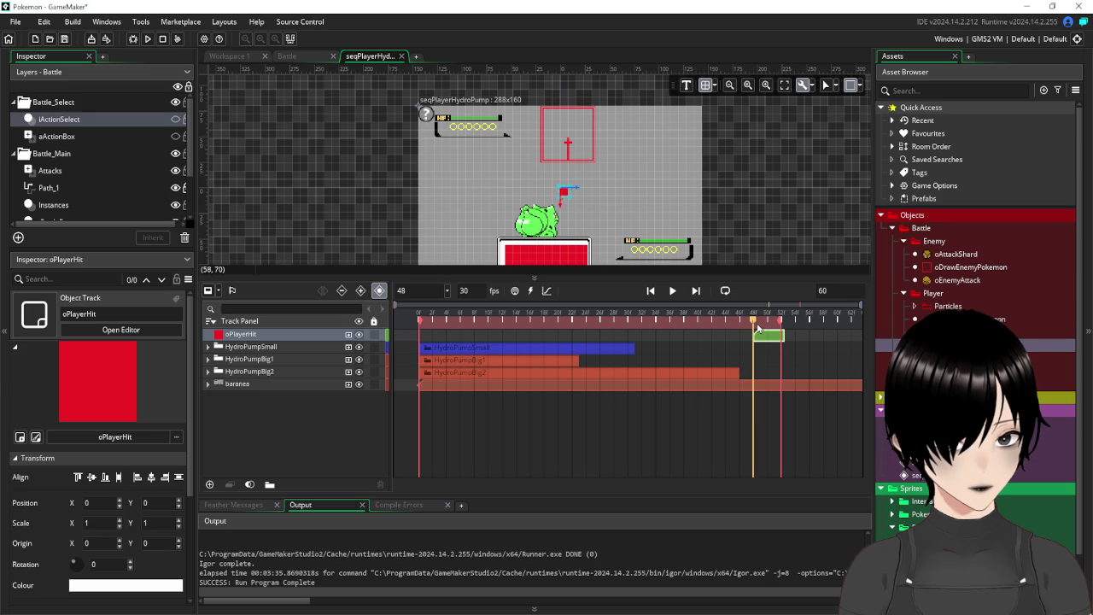
mouse_move(566, 195)
left_mouse_down()
mouse_move(586, 224)
mouse_move(663, 267)
left_mouse_up()
mouse_move(610, 225)
left_mouse_down()
mouse_move(503, 156)
mouse_move(481, 155)
left_mouse_up()
mouse_move(523, 190)
left_mouse_down()
mouse_move(702, 264)
mouse_move(704, 279)
left_mouse_up()
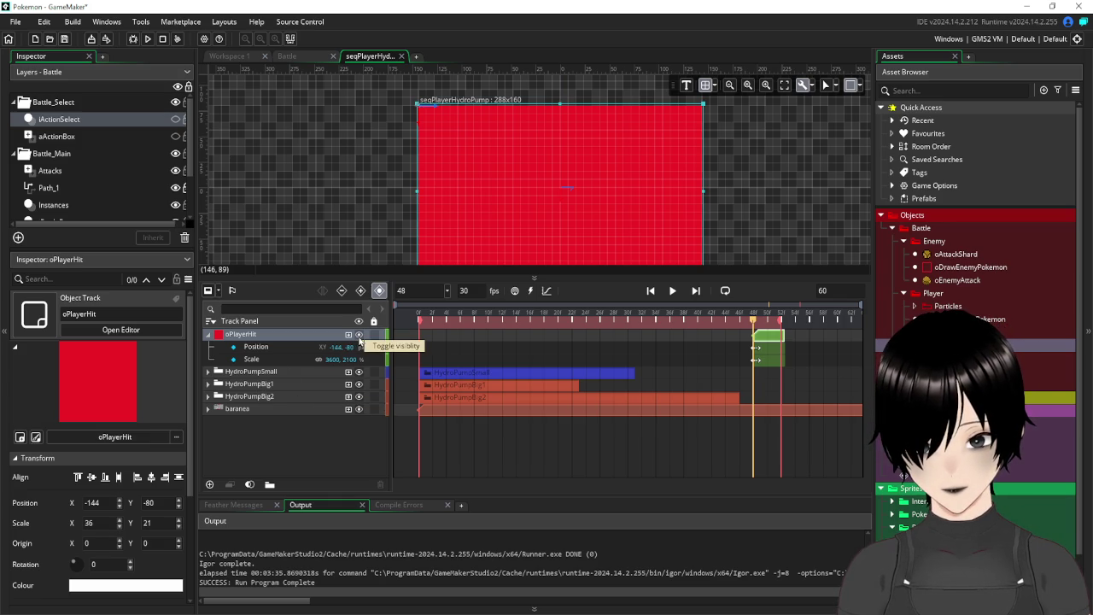
left_click(358, 334)
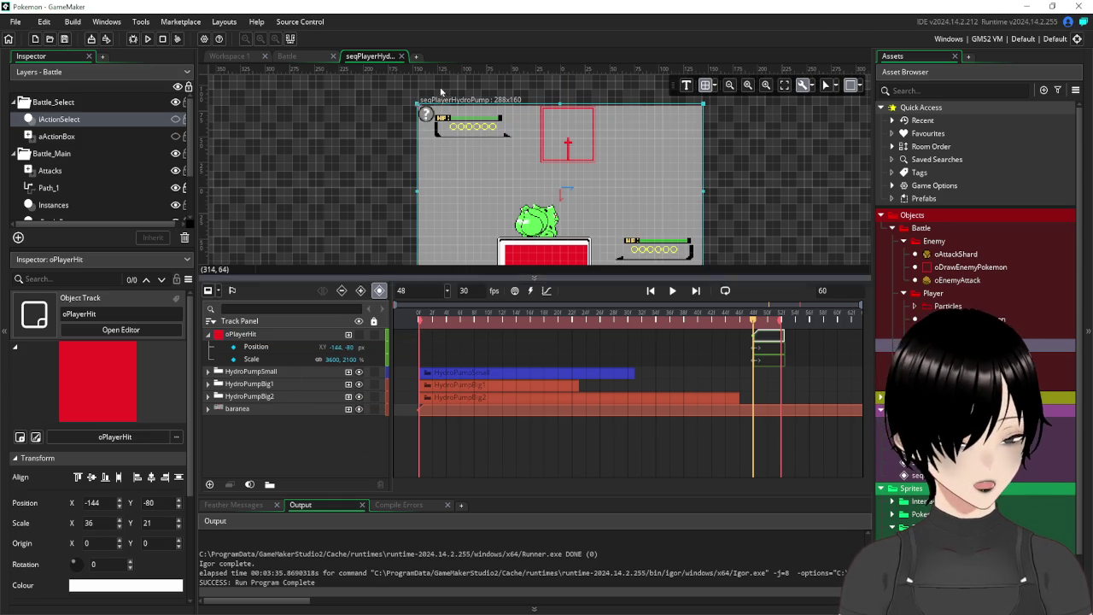
Test-run the game, then hide the baranea background track in the sequence.
left_click(145, 39)
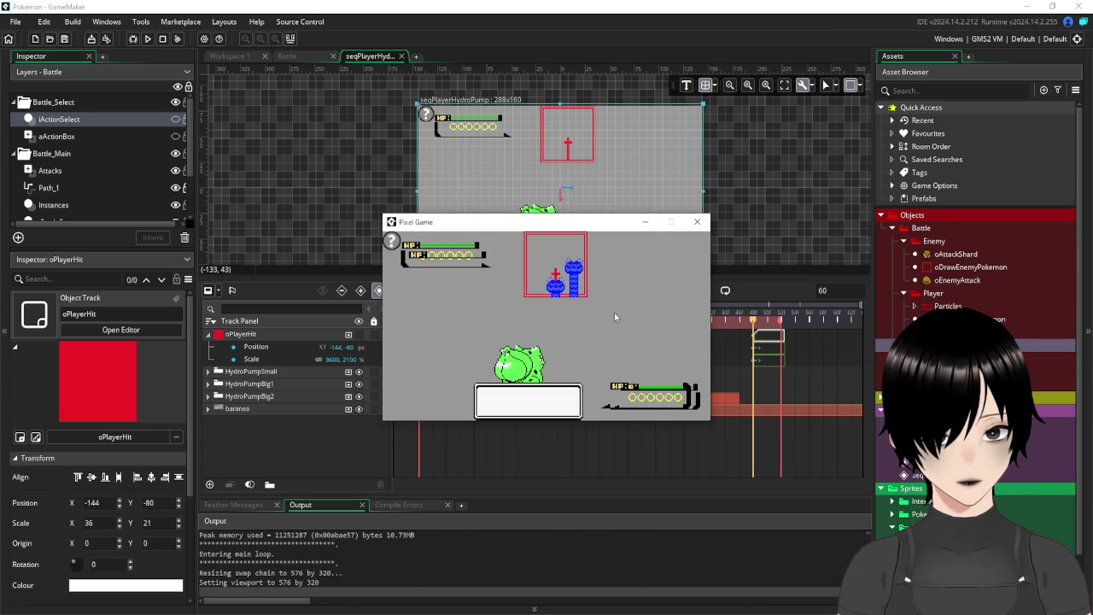
left_click(697, 221)
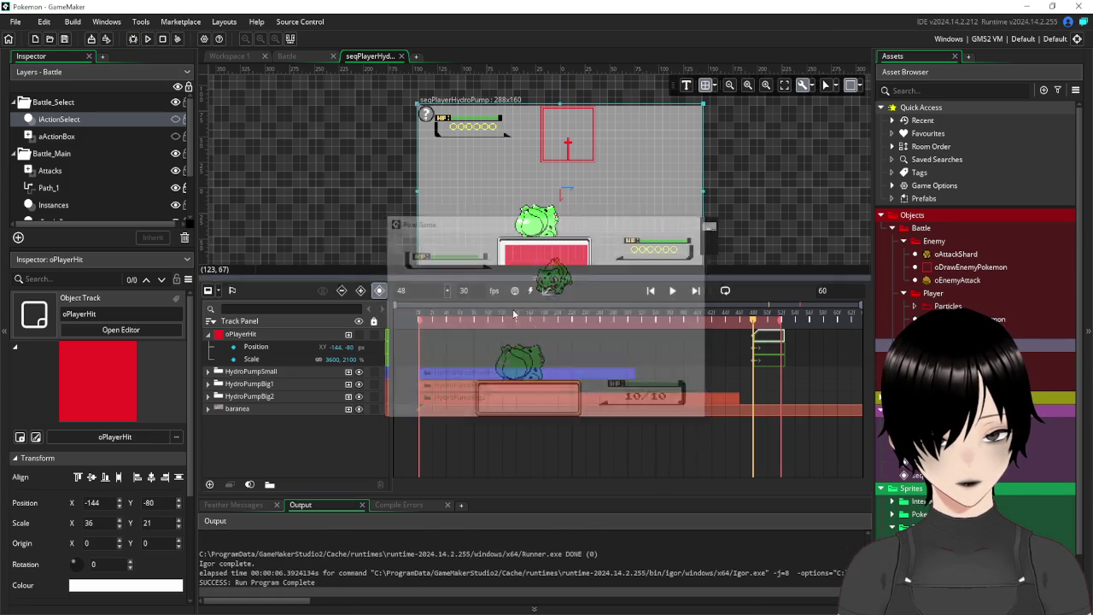
left_click(348, 410)
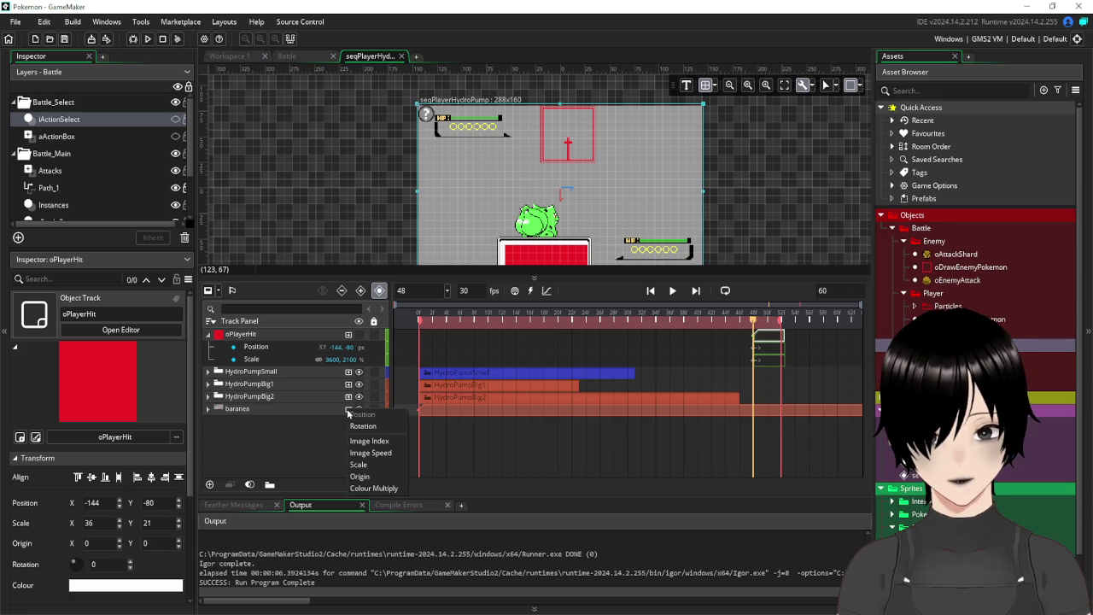
left_click(325, 434)
left_click(358, 409)
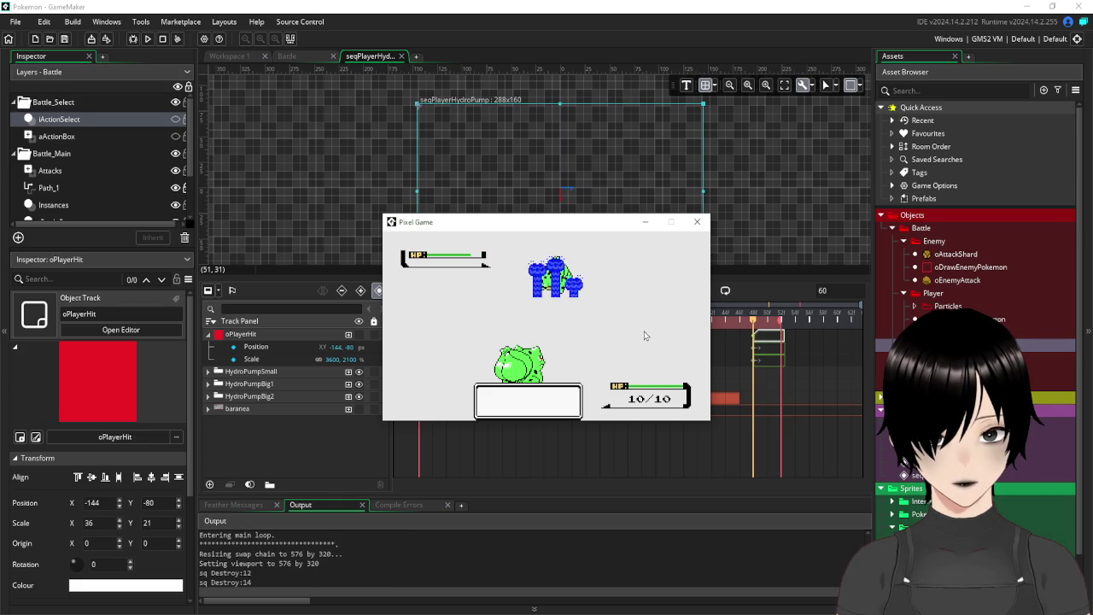
Run the game again to check the Hydro Pump battle, then stop it.
left_click(697, 221)
left_click(149, 39)
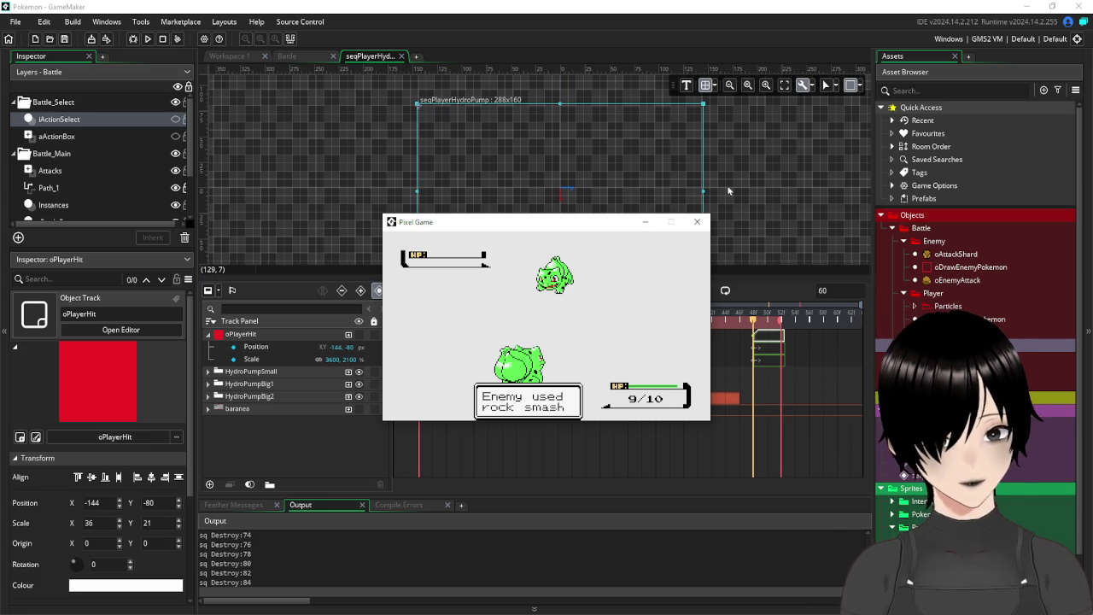
left_click(695, 223)
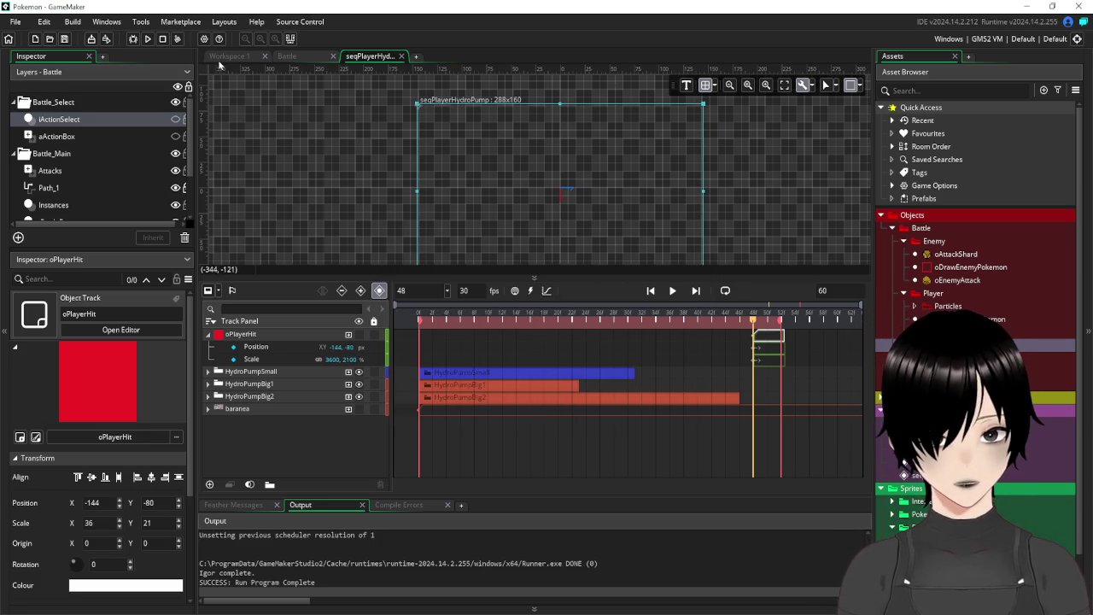
Close oPlayerHit, collapse the Enemy and Player folders, and open oBattleController's events.
left_click(229, 56)
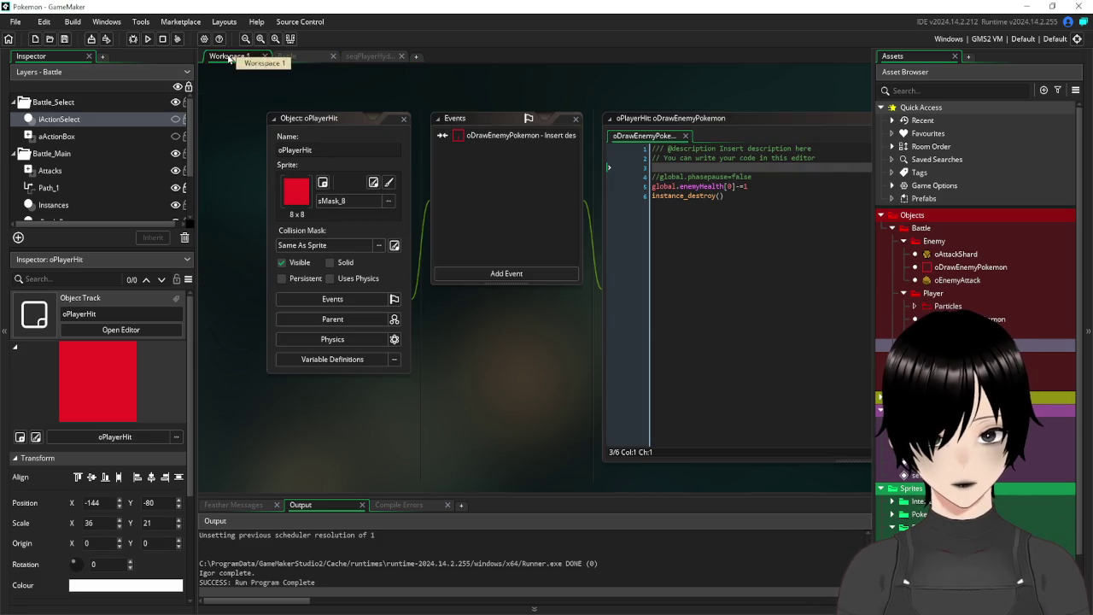
left_click(404, 119)
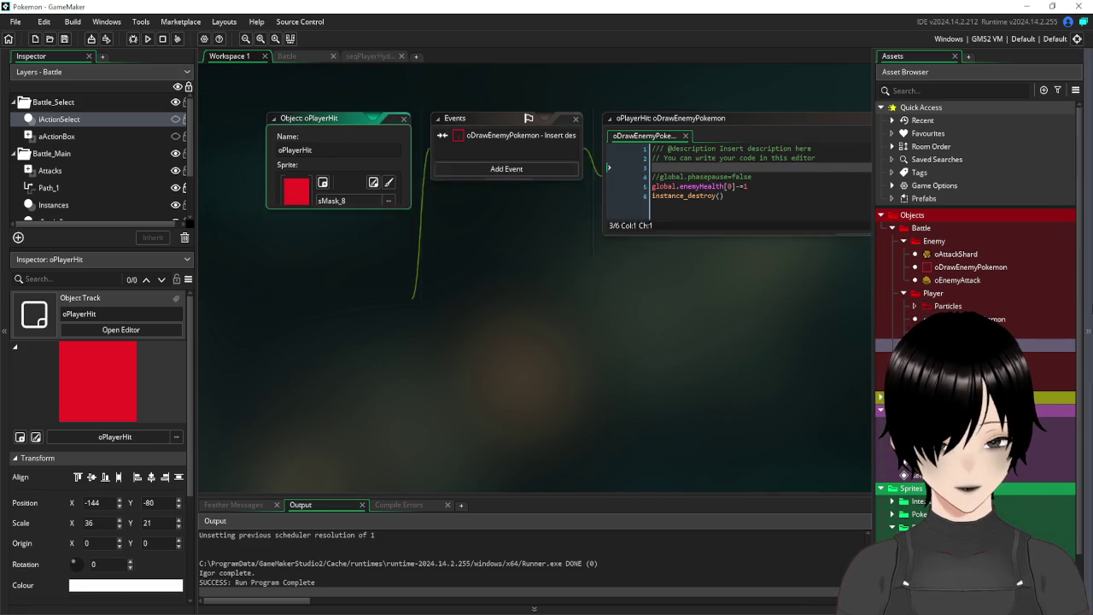
left_click(904, 240)
left_click(903, 254)
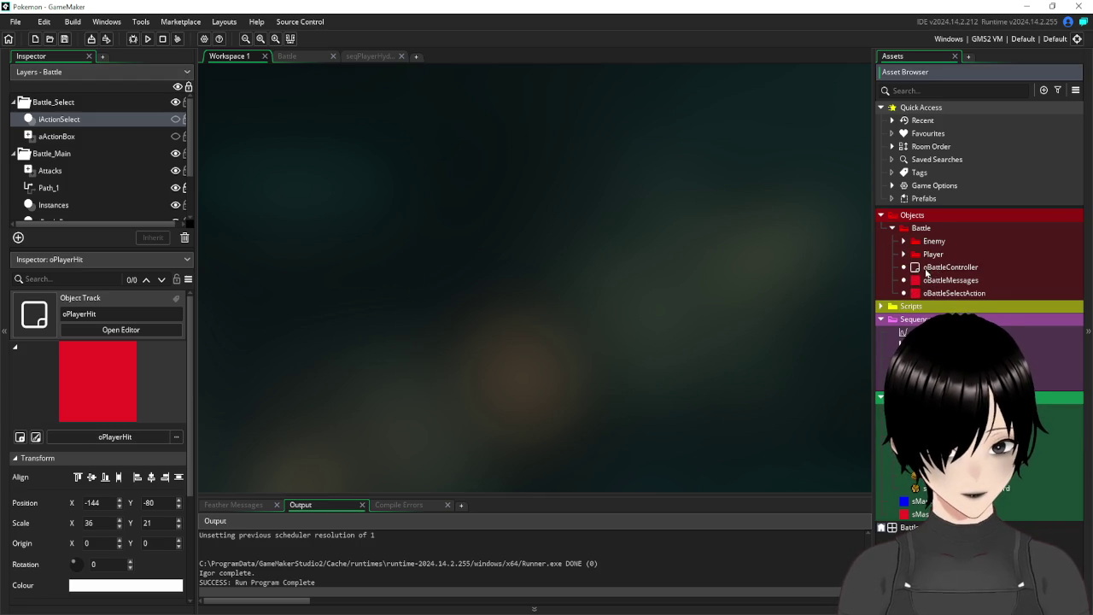
double_click(926, 271)
mouse_move(518, 148)
left_mouse_down()
mouse_move(405, 120)
mouse_move(323, 149)
mouse_move(321, 165)
left_mouse_up()
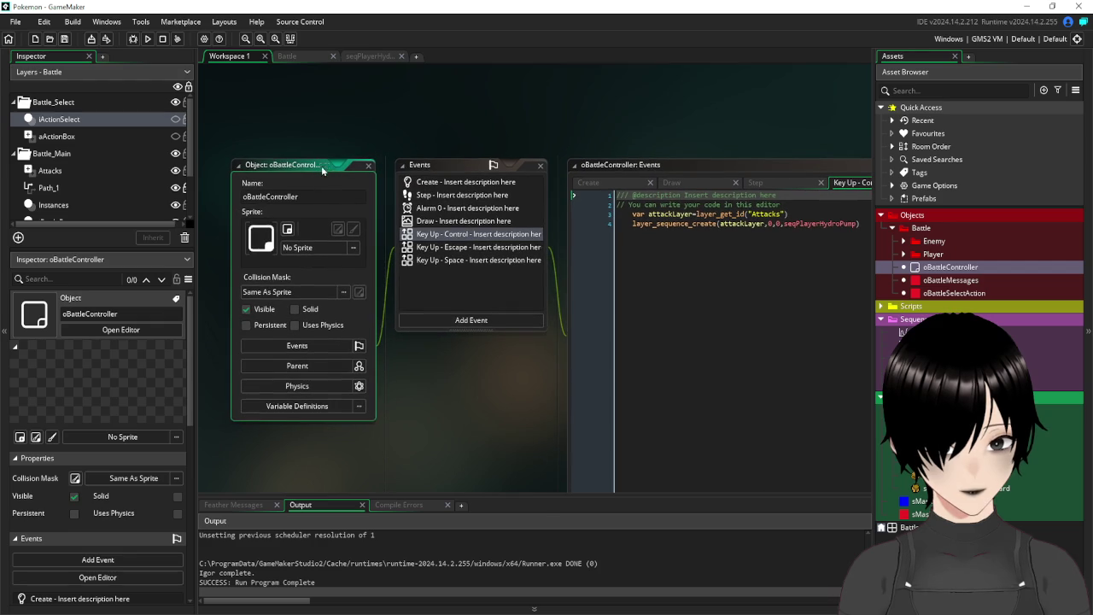
left_click(518, 259)
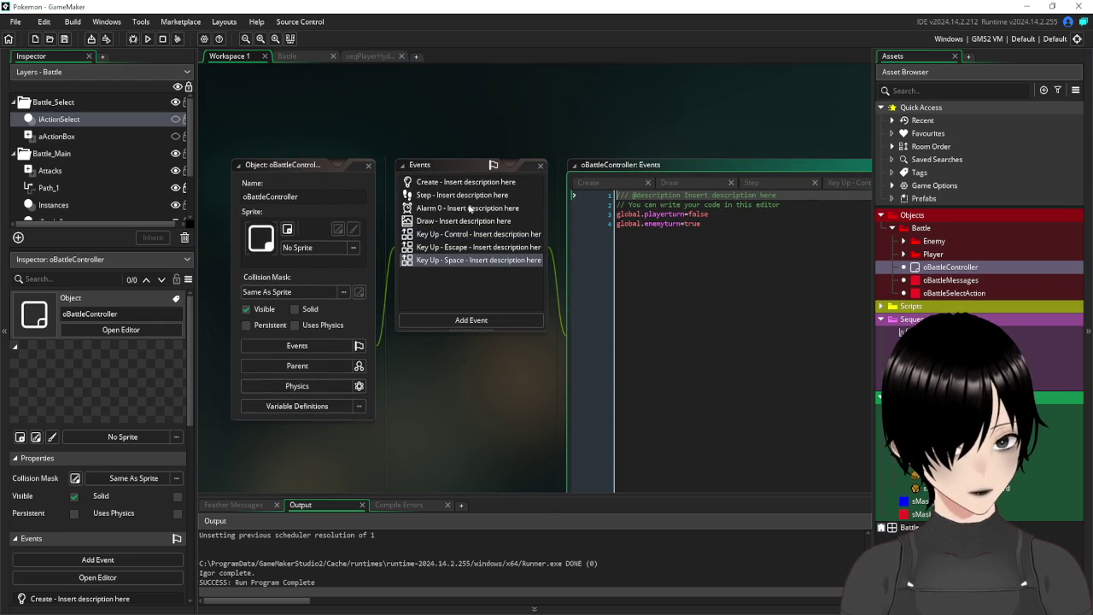
Cut the battleMessage line out of the sEnemyActions script.
left_click(881, 306)
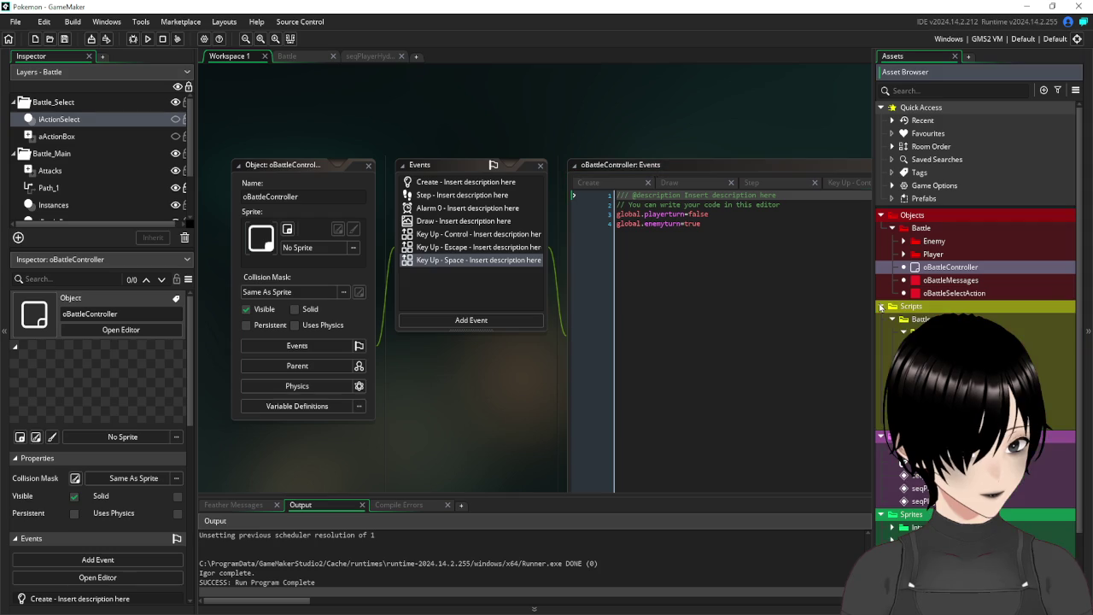
double_click(939, 345)
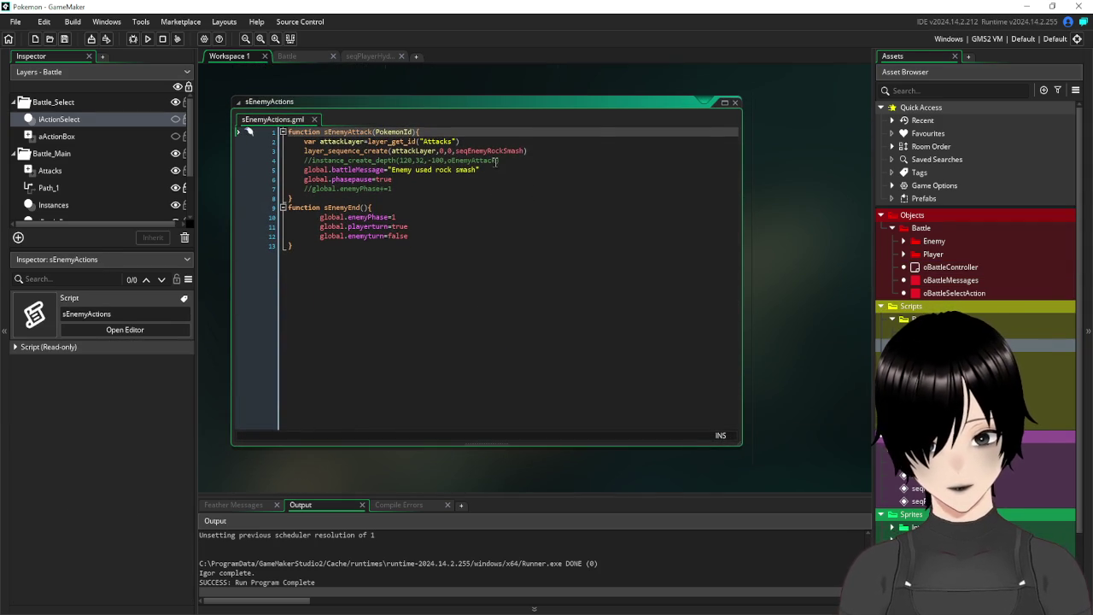
left_click_drag(491, 170, 299, 172)
key("ctrl+c")
key("Delete")
key("Delete")
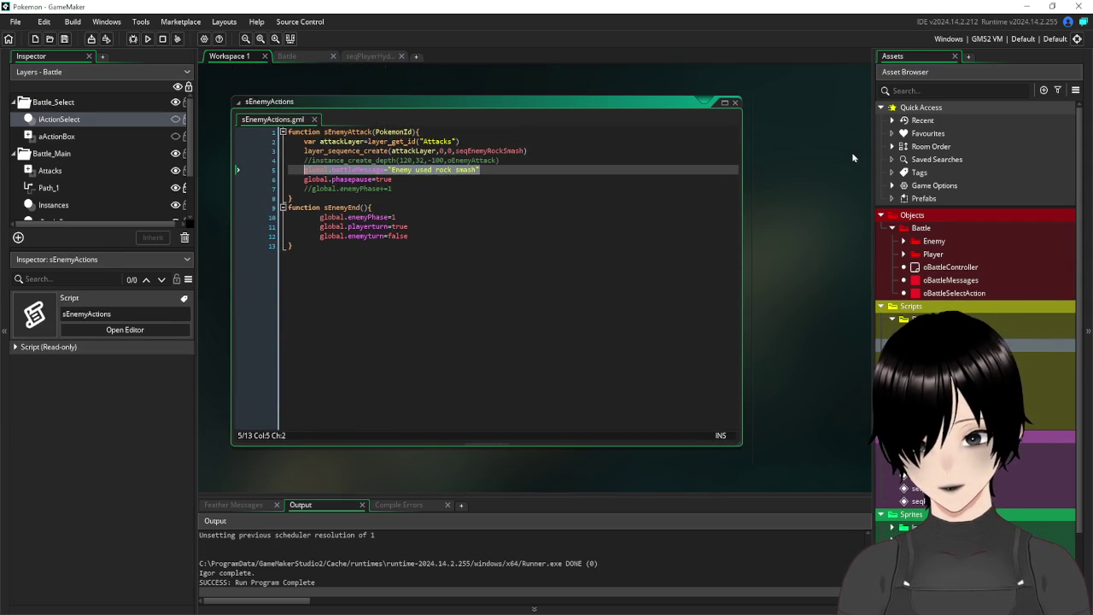
Paste the battleMessage line into Key Up - Control, set to "You used hydro pump".
left_click_drag(771, 102, 784, 480)
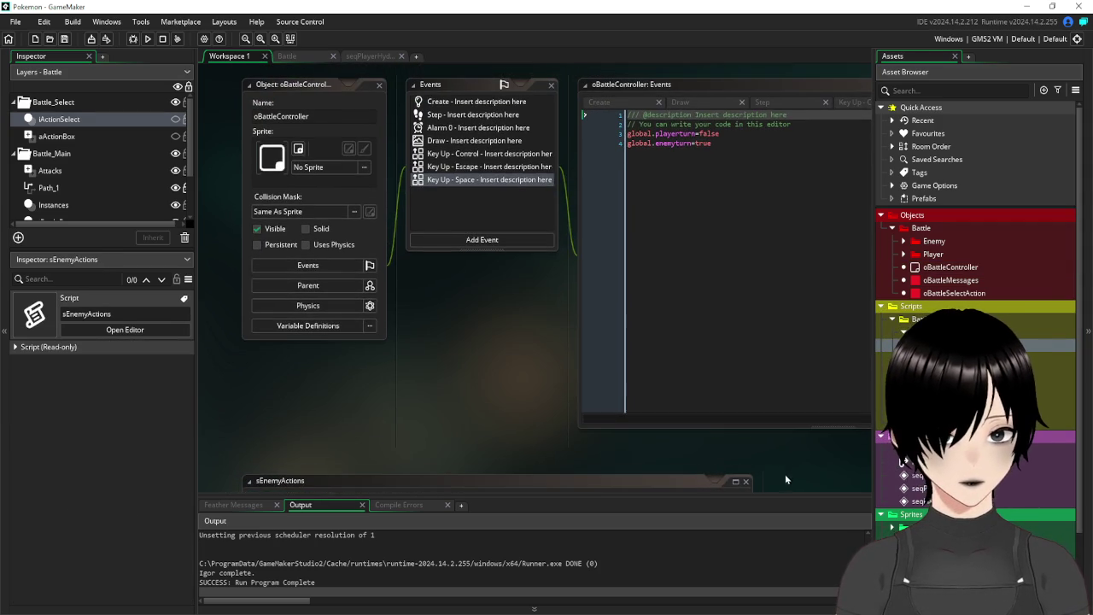
left_click(486, 154)
left_click(578, 292)
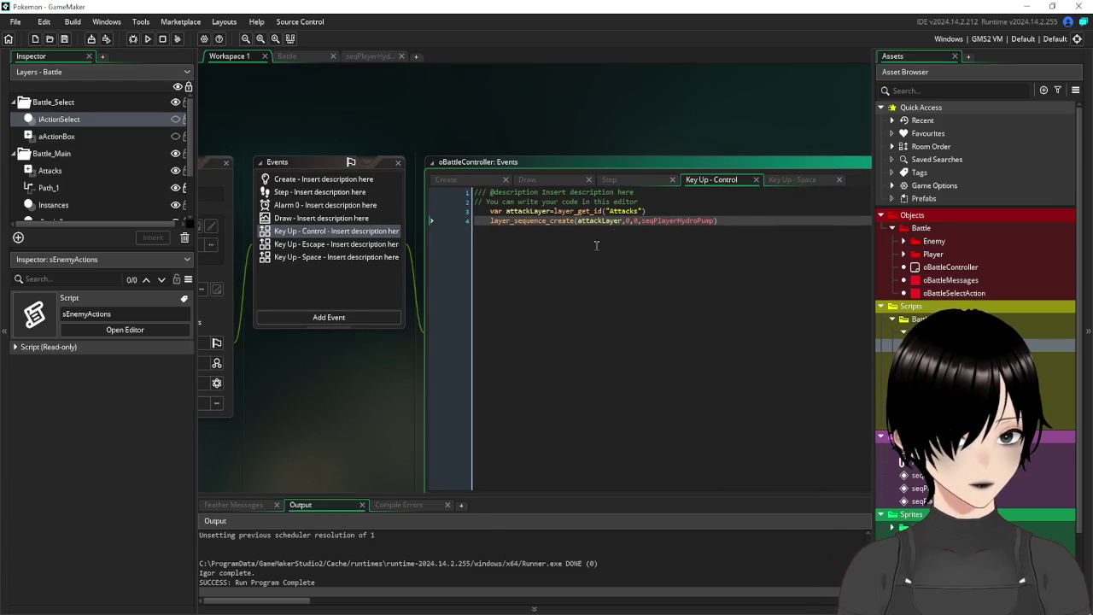
key("Up")
key("Return")
key("Return")
key("Up")
key("ctrl+v")
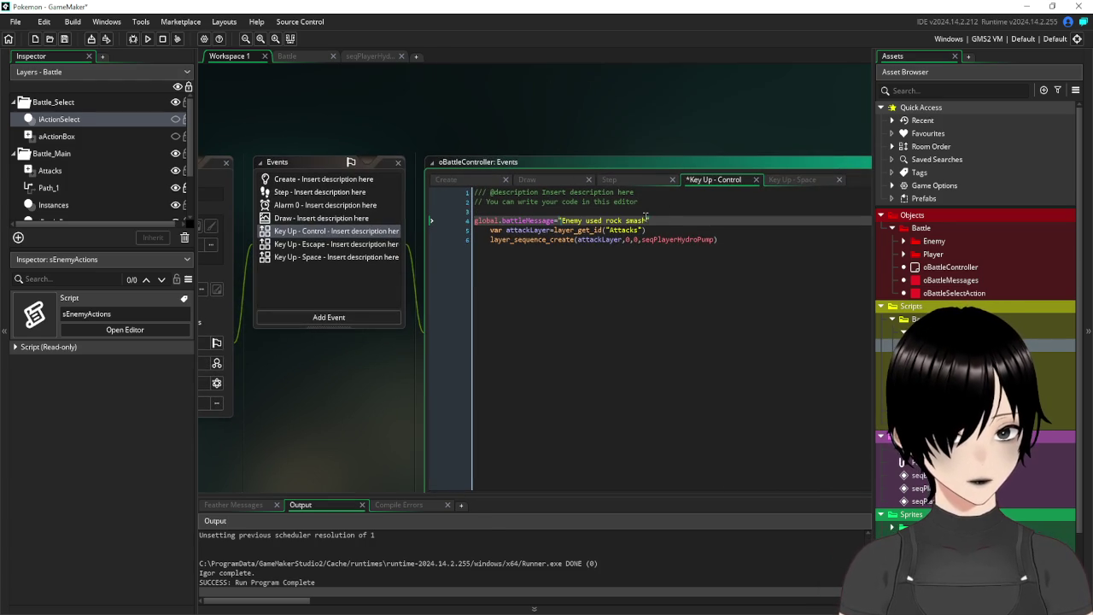
left_click_drag(646, 219, 563, 228)
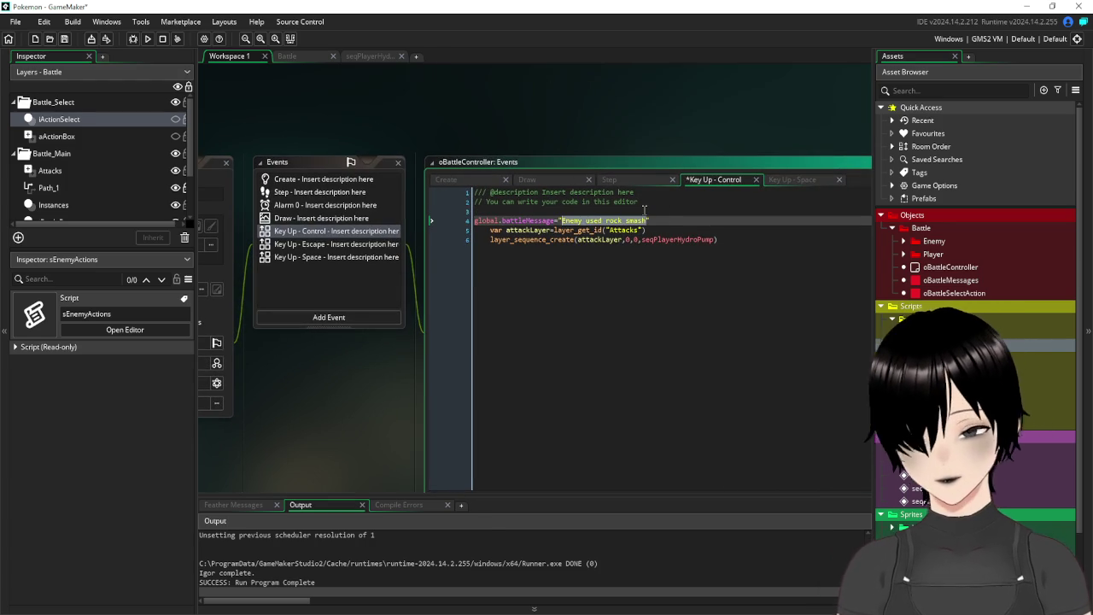
type("You used")
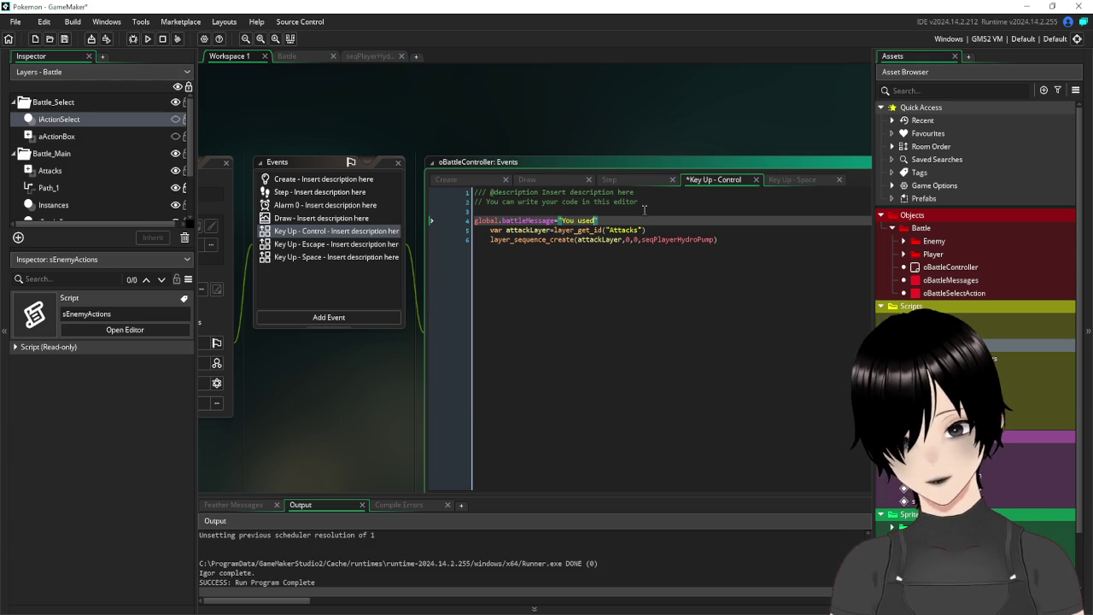
type(" Hy")
type("dro P")
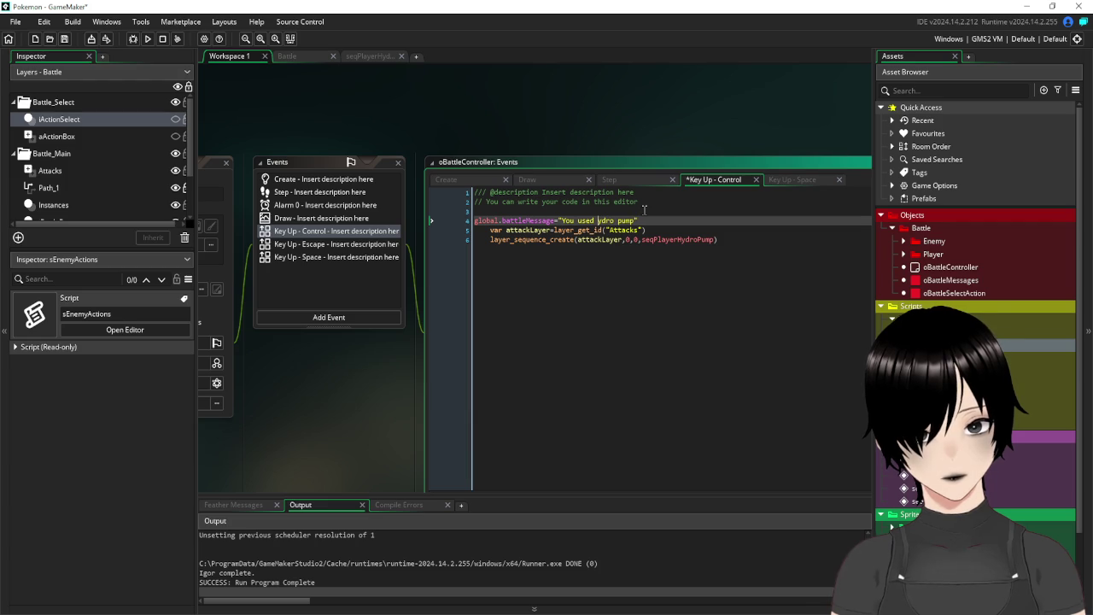
type("h")
left_click(640, 239)
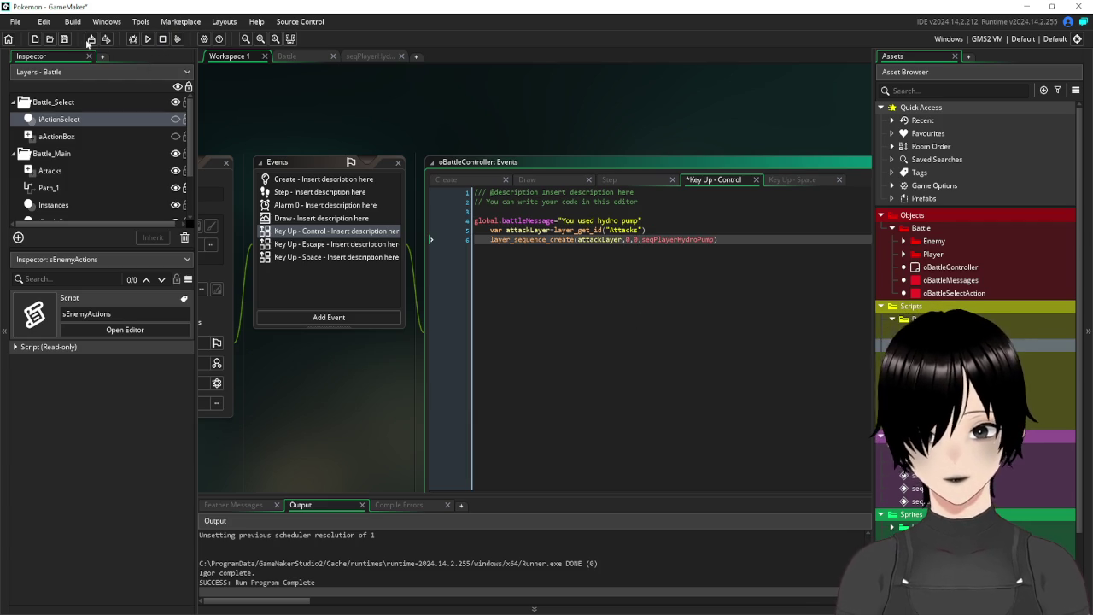
Run the game and fire Hydro Pump four times with Ctrl, checking the "You used hydro pump" message.
left_click(147, 38)
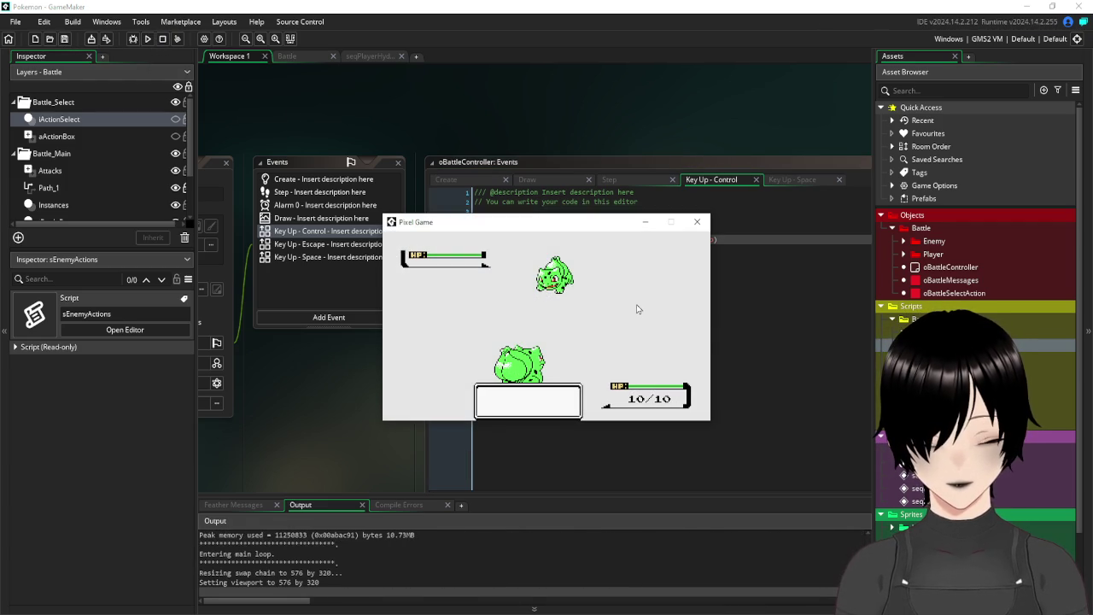
key("ctrl")
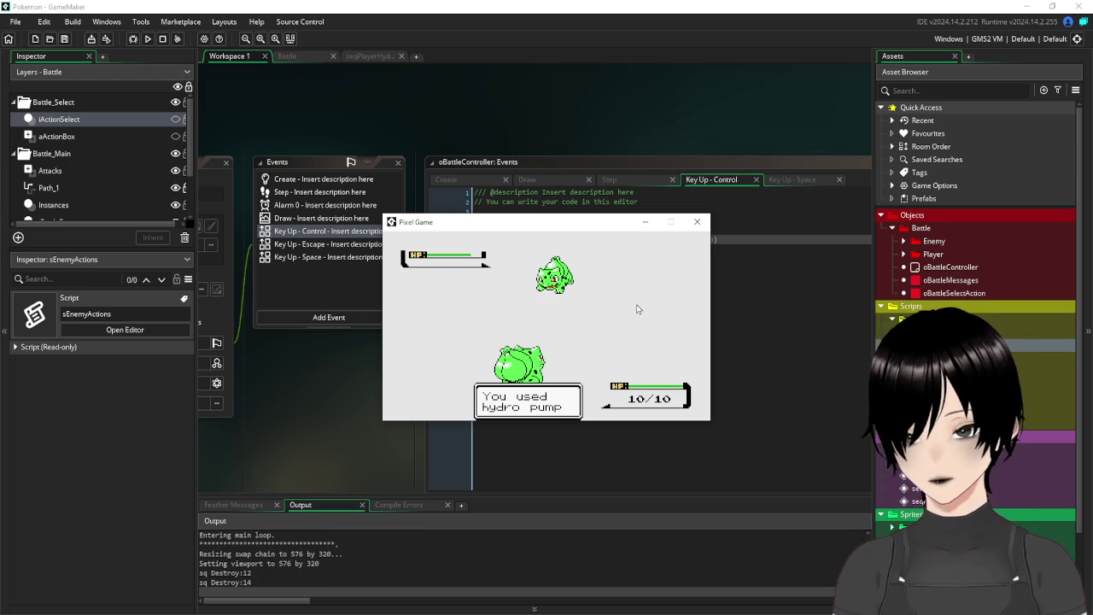
key("ctrl")
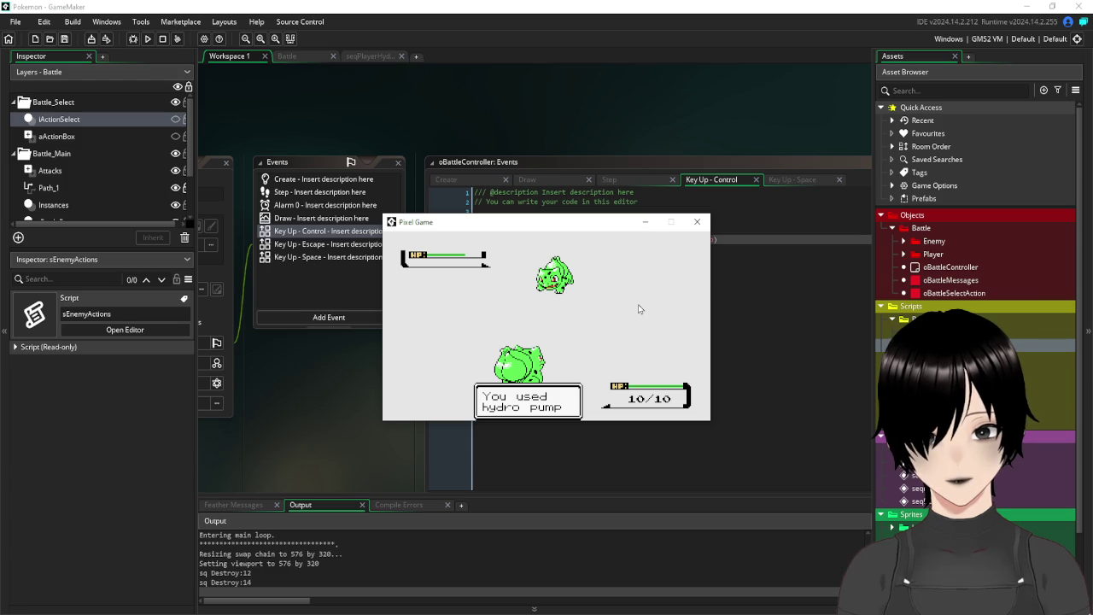
key("ctrl")
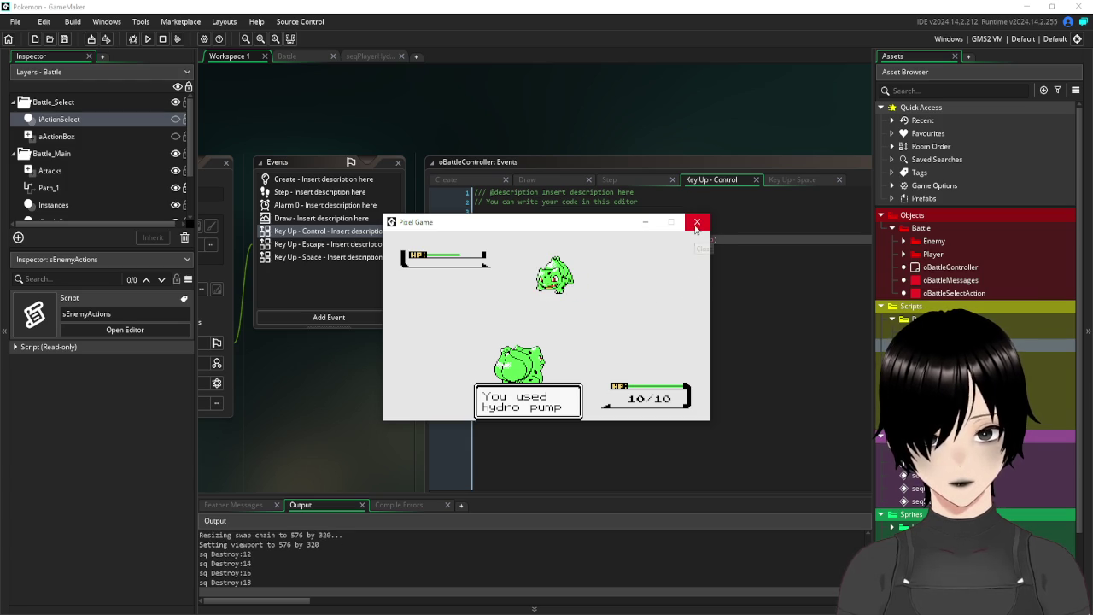
key("ctrl")
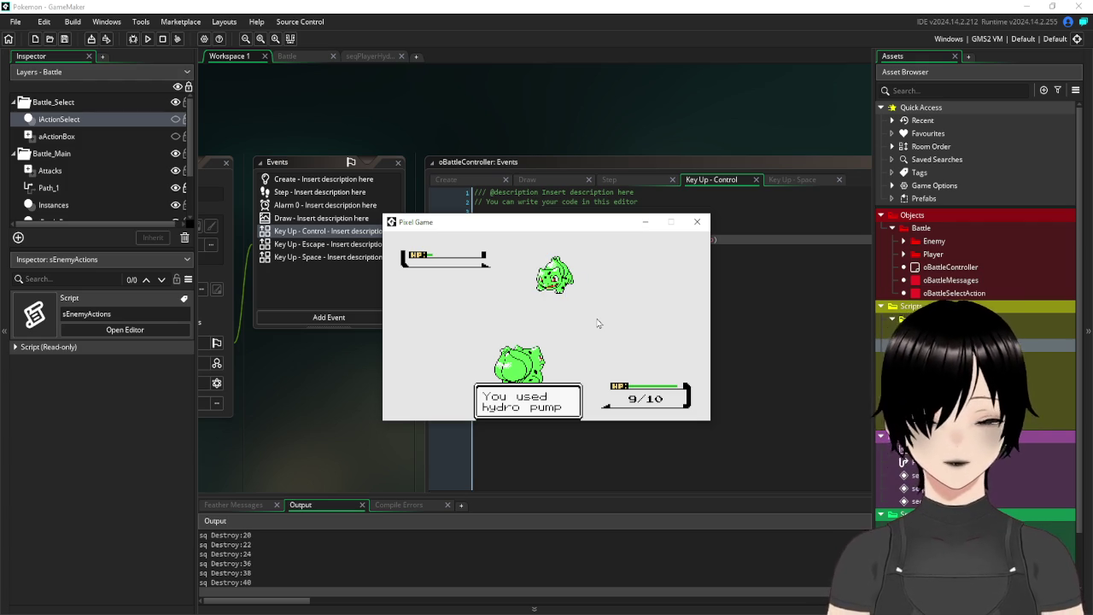
Show the Battle room's Viewport 0 (288×160 camera, 576×320 viewport) and launch Calculator.
left_click(696, 221)
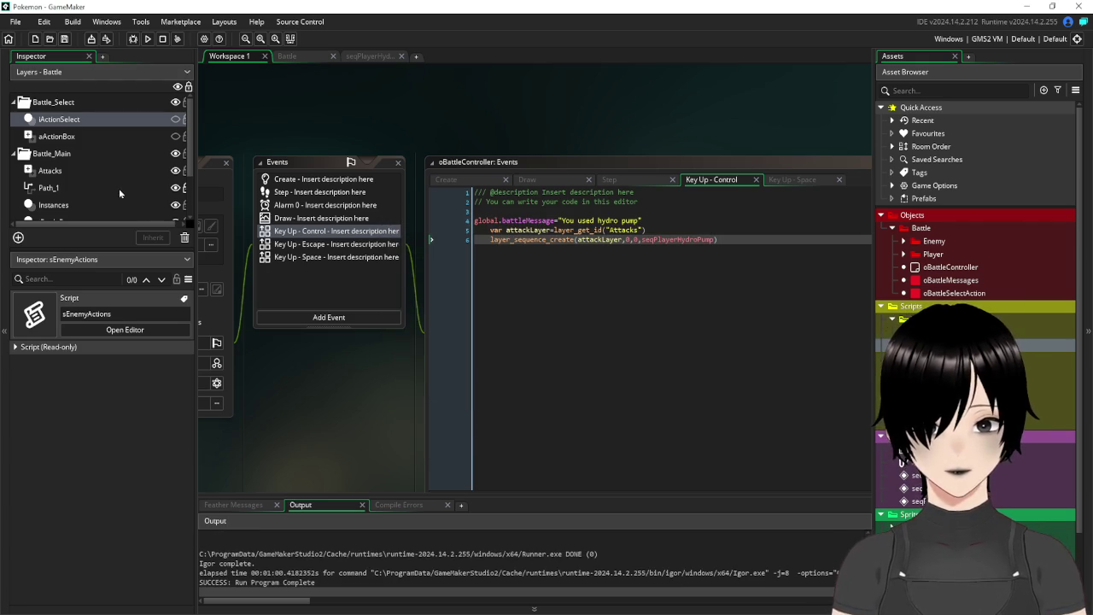
left_click(290, 56)
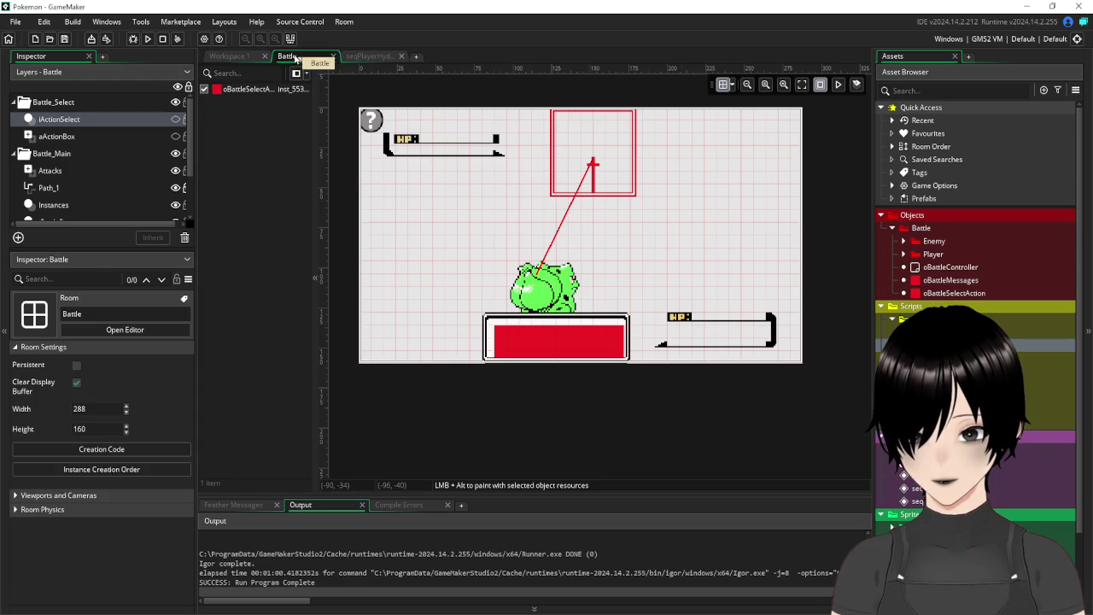
left_click(15, 495)
scroll(17, 495, "down", 2)
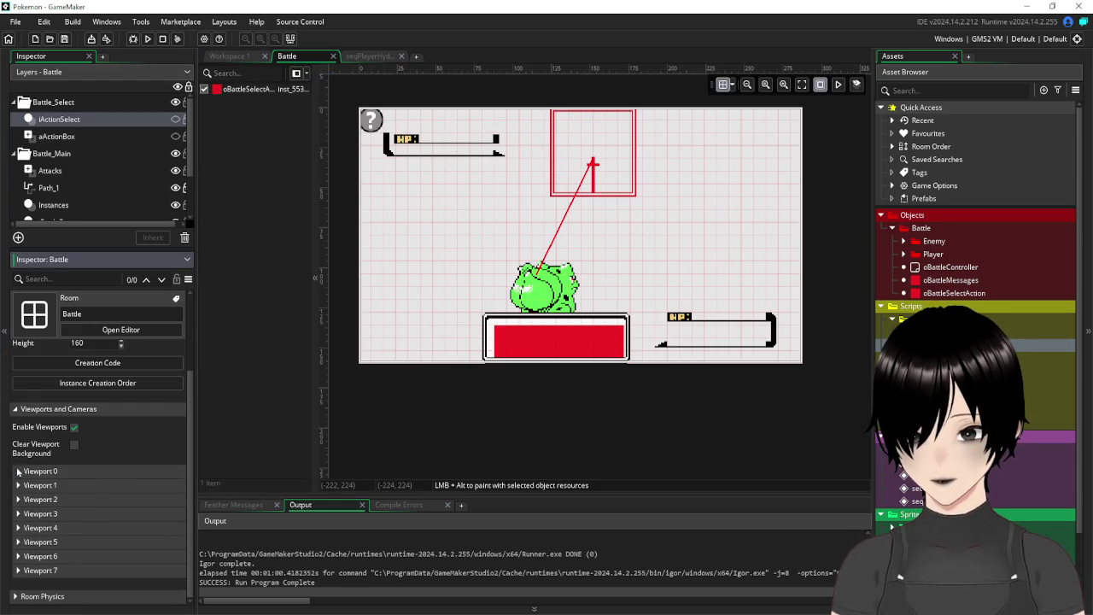
left_click(18, 471)
scroll(133, 532, "down", 1)
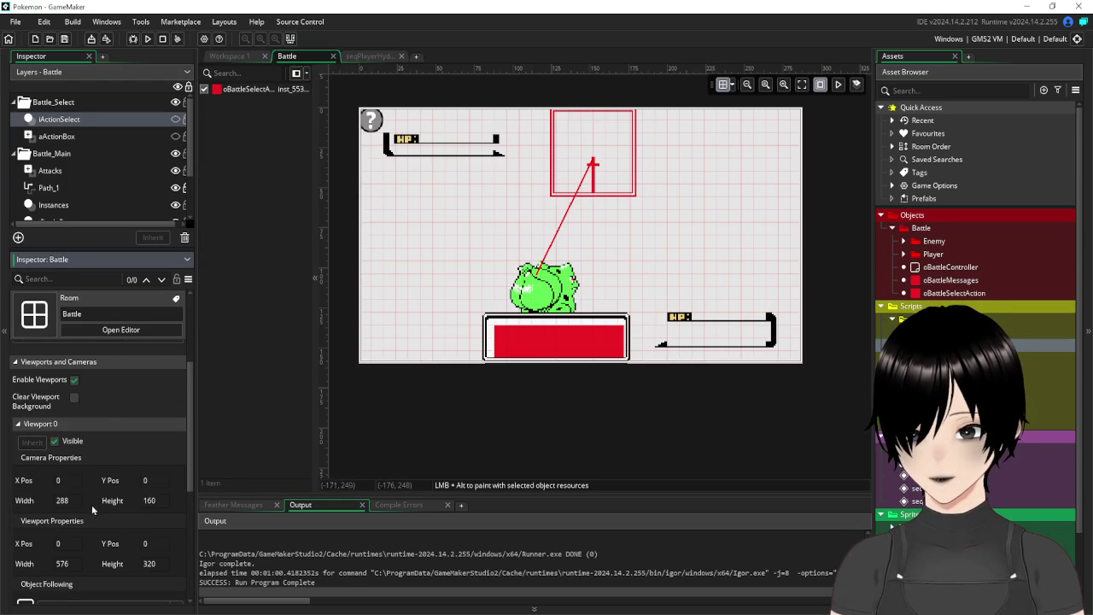
key("Return")
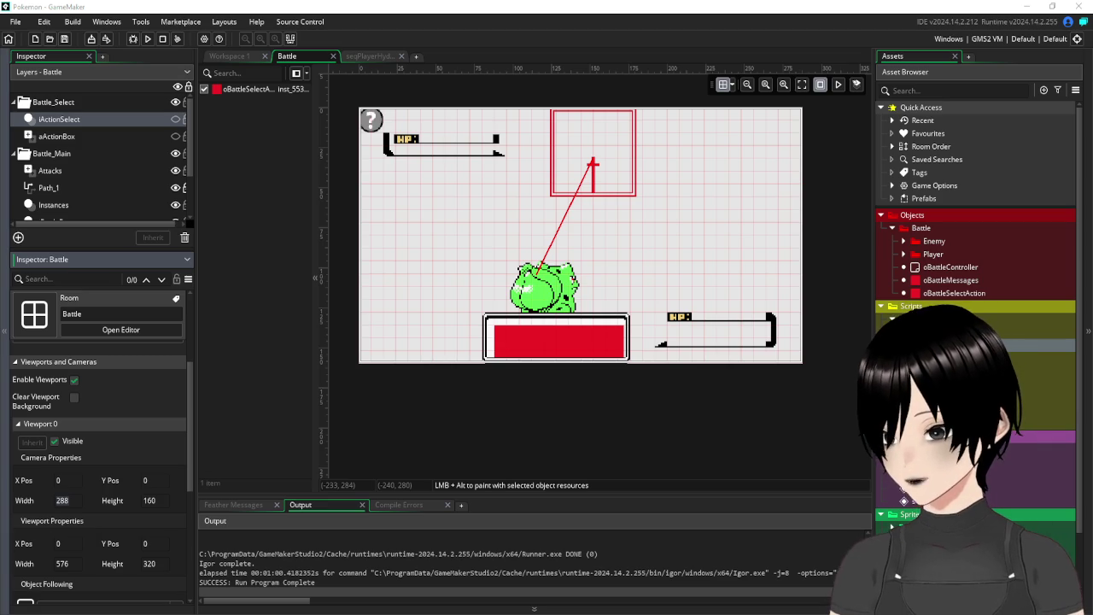
key("XF86Calculator")
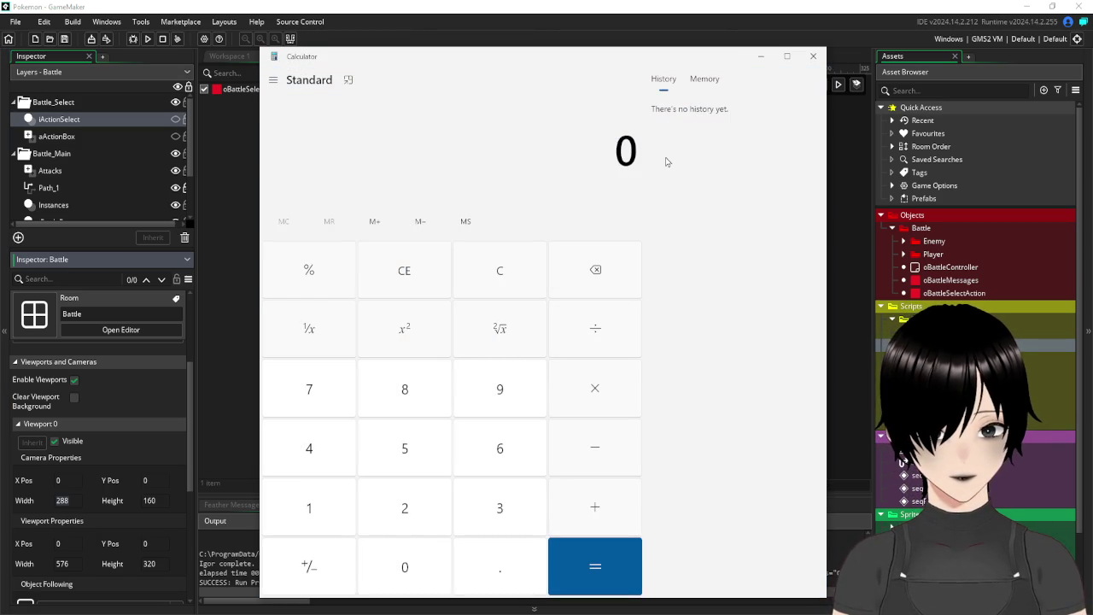
Compute 288 × 3 = 864 and use it as the viewport width.
type("288")
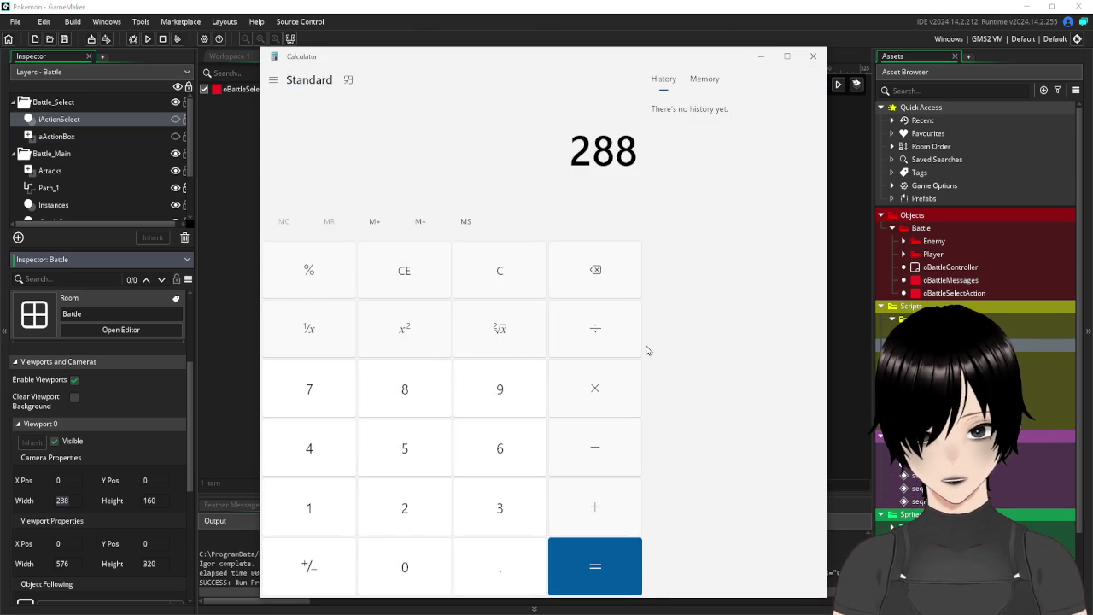
left_click(508, 514)
left_click(619, 565)
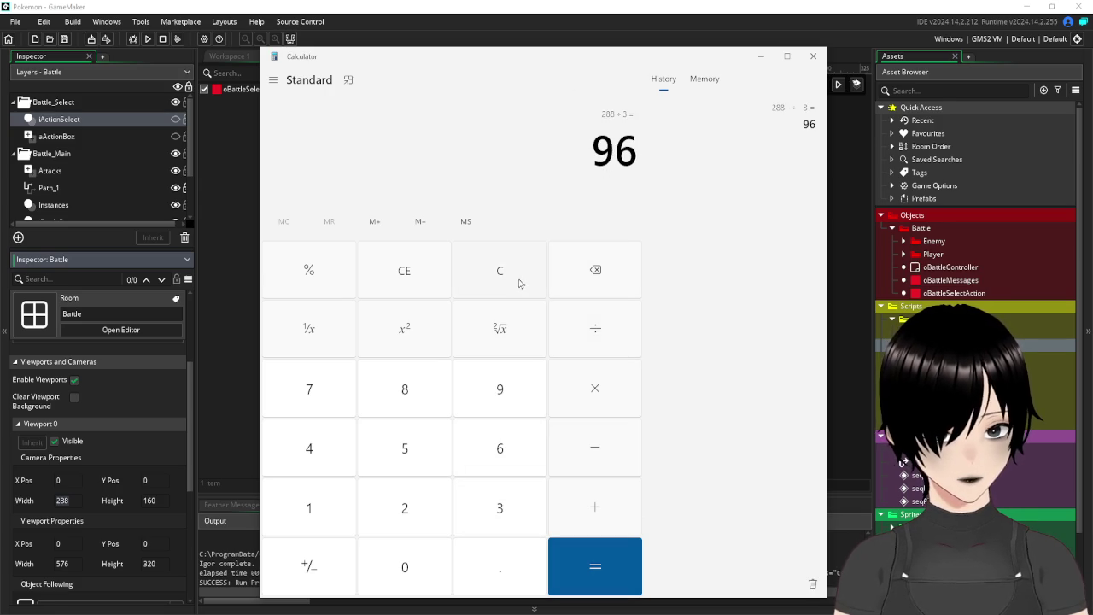
left_click(505, 523)
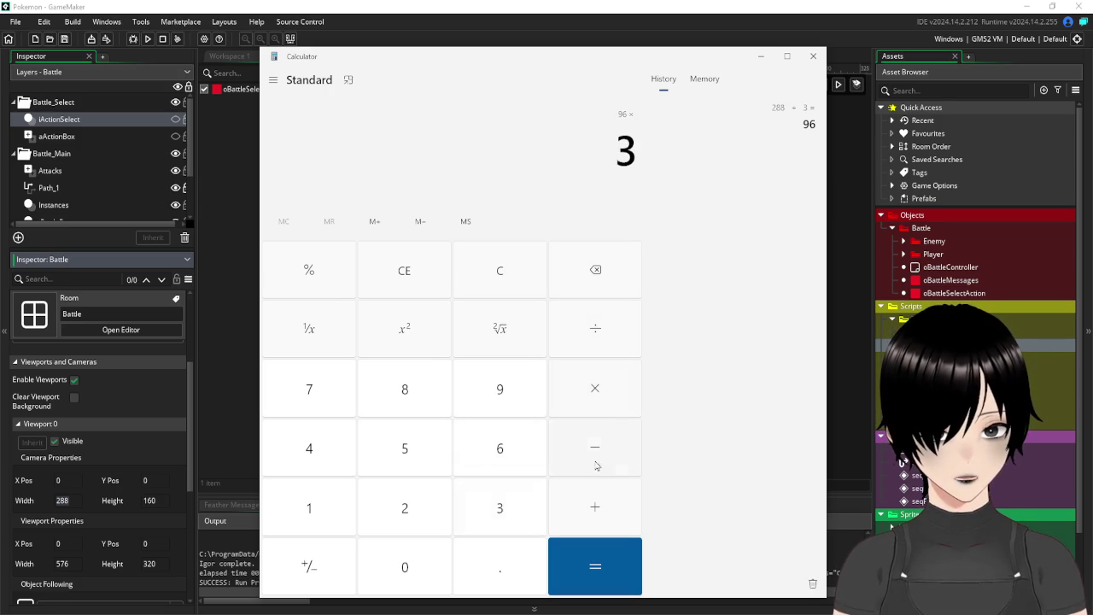
key("Return")
type("*3")
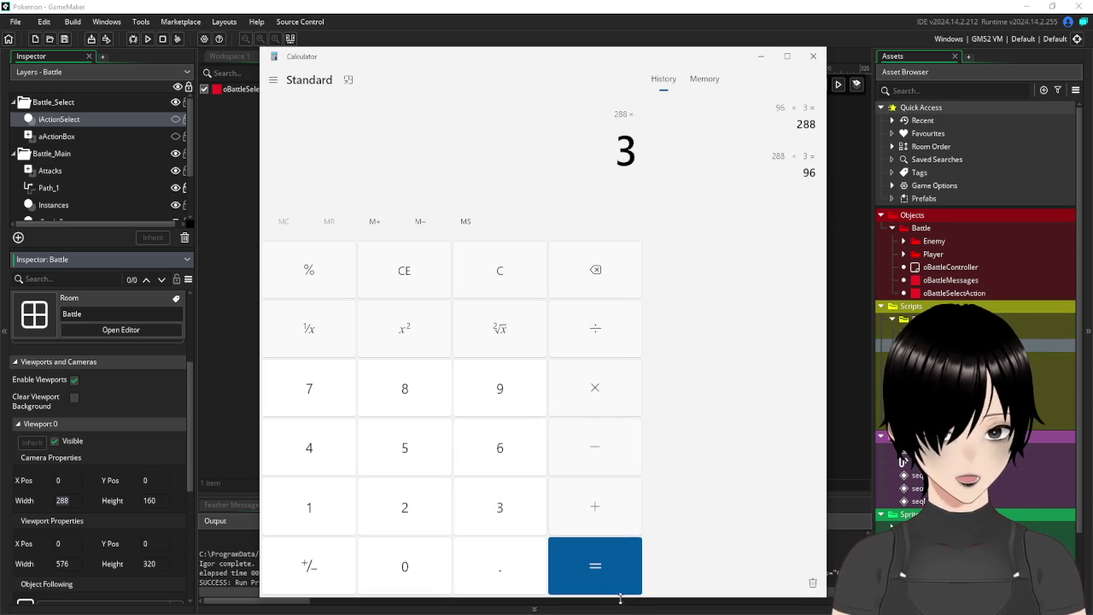
left_click(614, 566)
left_click_drag(569, 150, 639, 150)
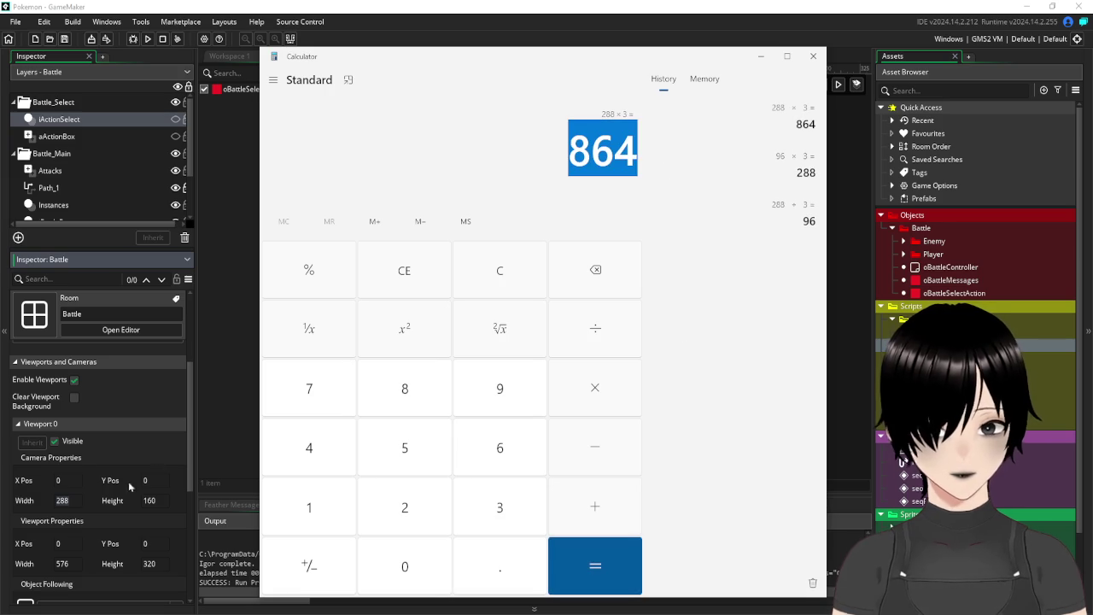
left_click(81, 563)
type("864")
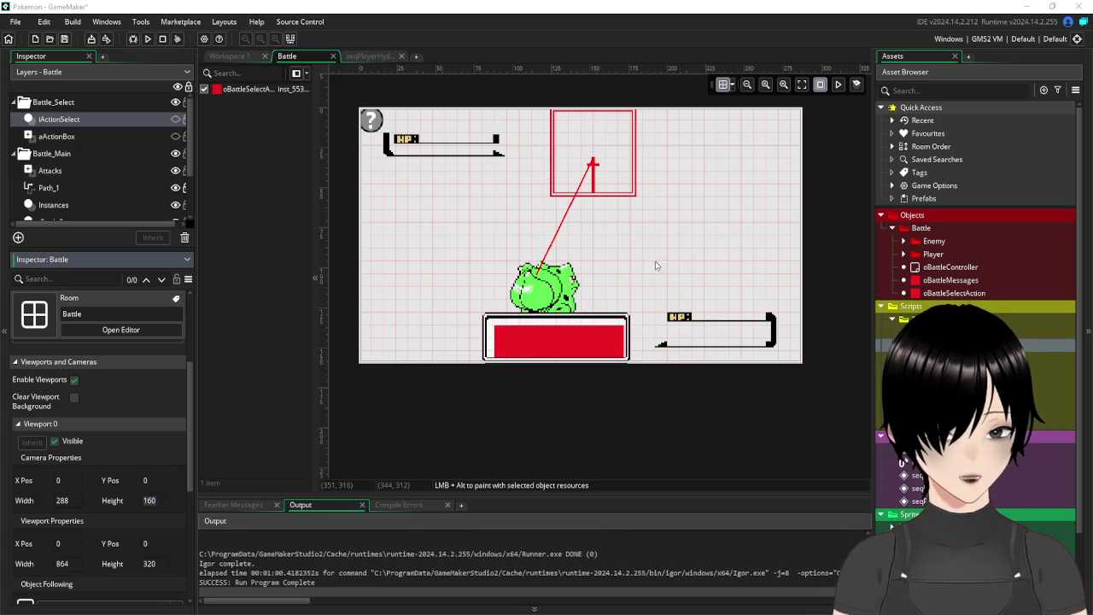
Compute 160 × 3 = 480 and use it as the viewport height.
key("alt+Tab")
left_click(751, 175)
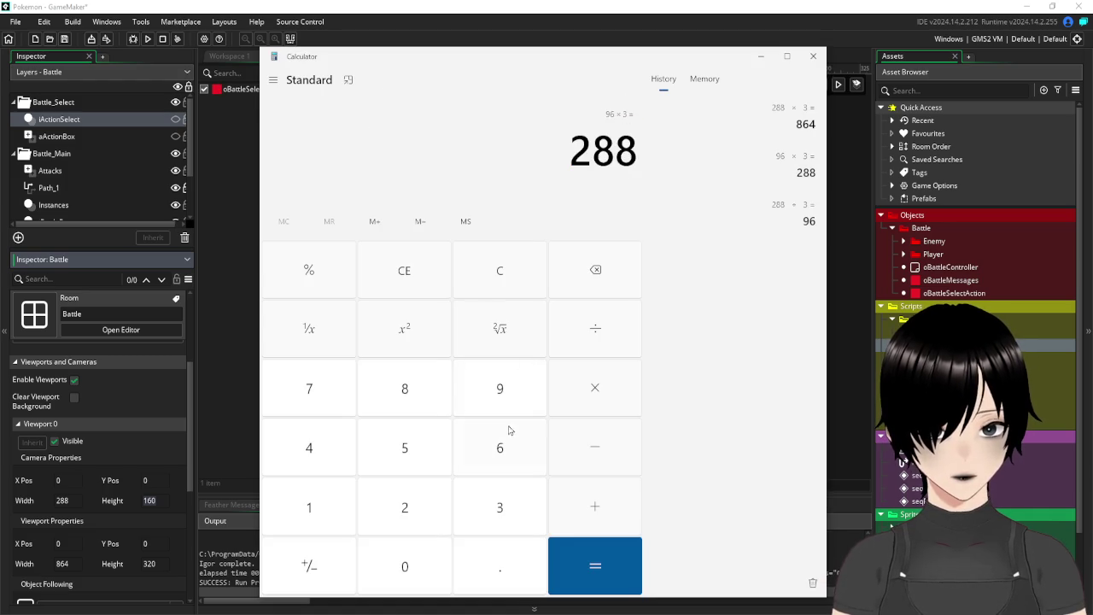
left_click(515, 283)
type("160")
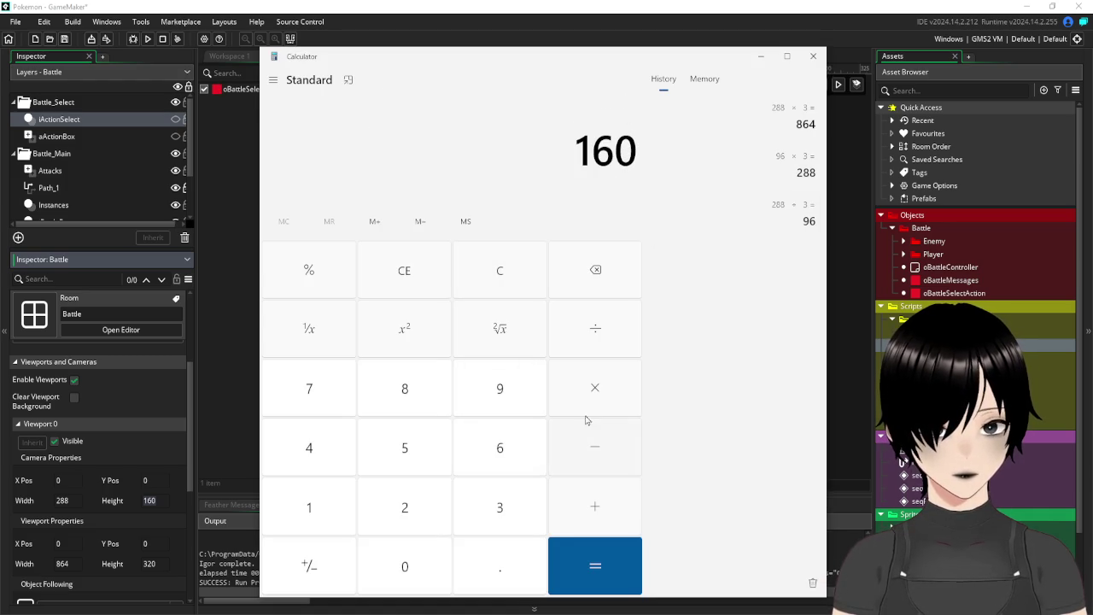
left_click(626, 394)
left_click(498, 506)
left_click(595, 565)
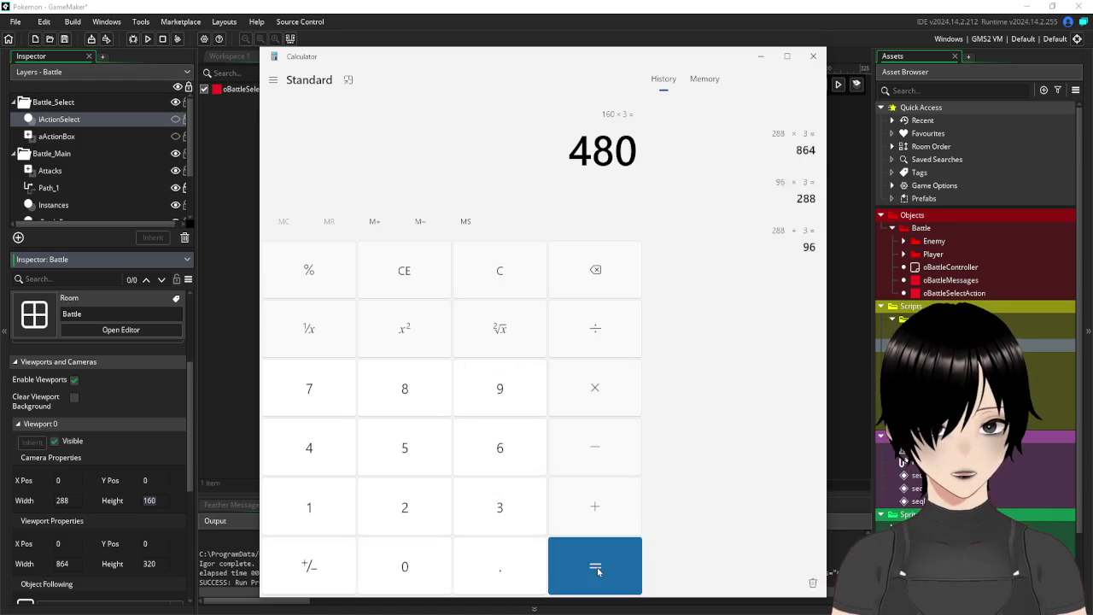
left_click_drag(569, 149, 639, 149)
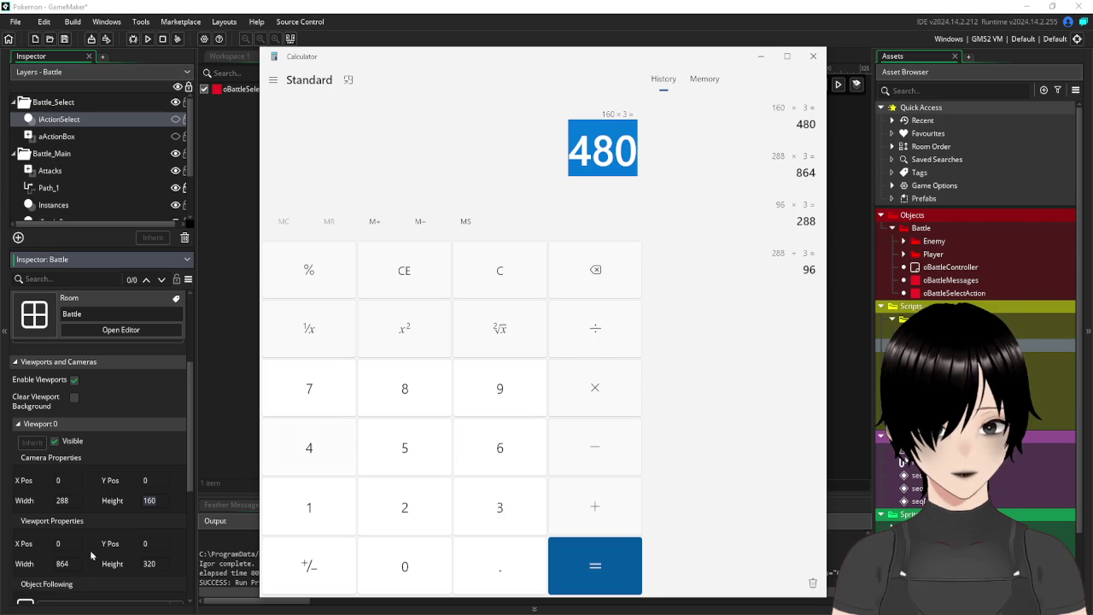
left_click(156, 564)
type("480")
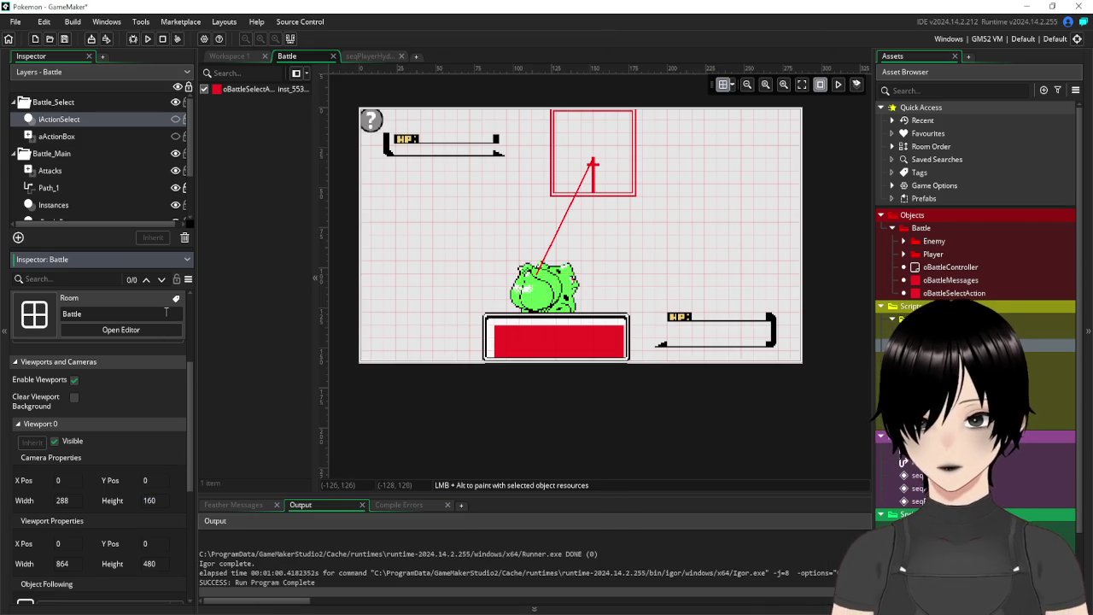
Collapse Viewports and Cameras and run the game in the new 864 × 480 window.
left_click(147, 361)
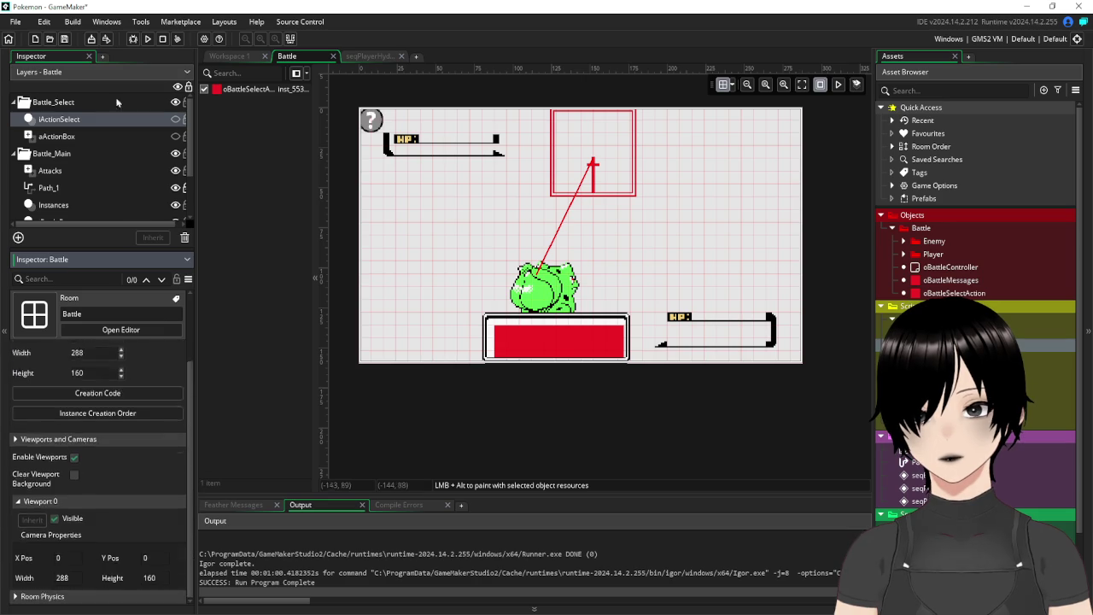
left_click(147, 39)
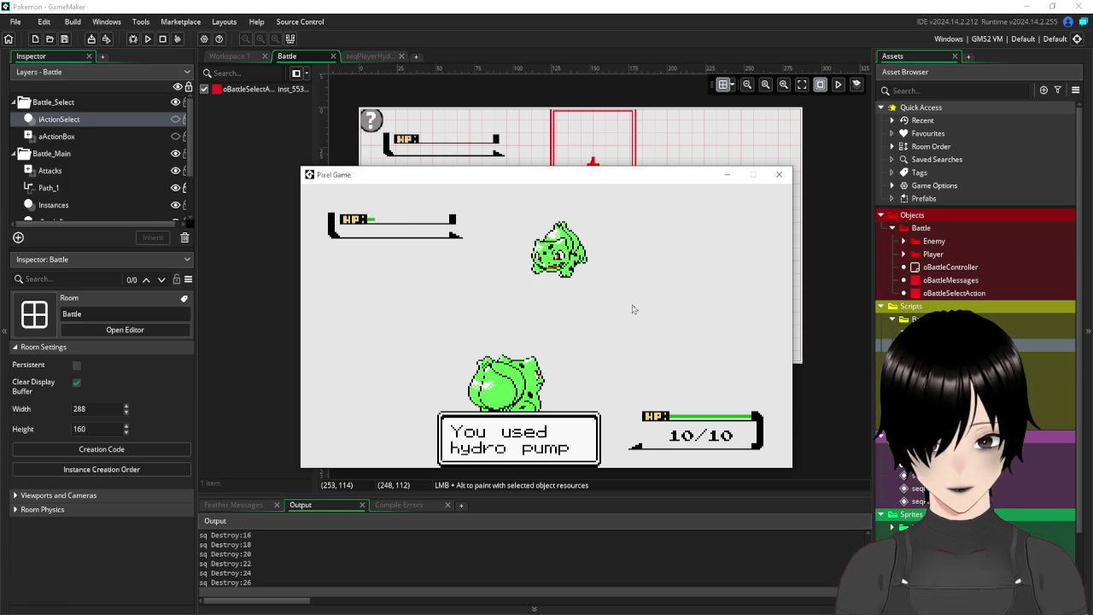
Close the running Pixel Game window and go back to the GameMaker workspace.
left_click(779, 174)
left_click(427, 417)
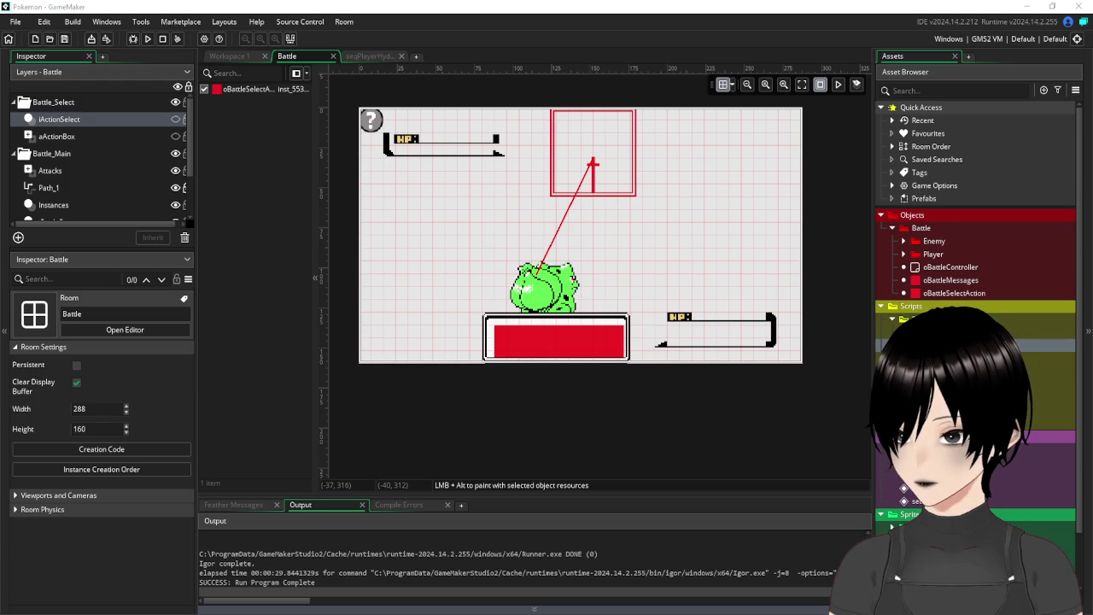
left_click(230, 56)
Hide iBattleBox and aBattleBox, show iActionSelect and aActionBox, then test-run the game.
left_click(305, 58)
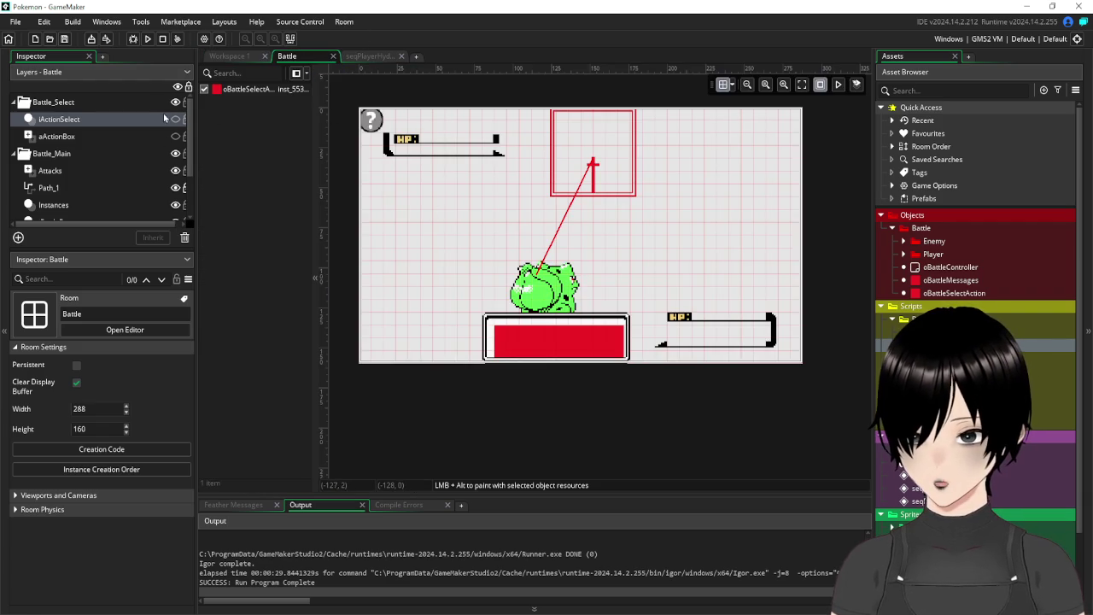
scroll(176, 154, "down", 3)
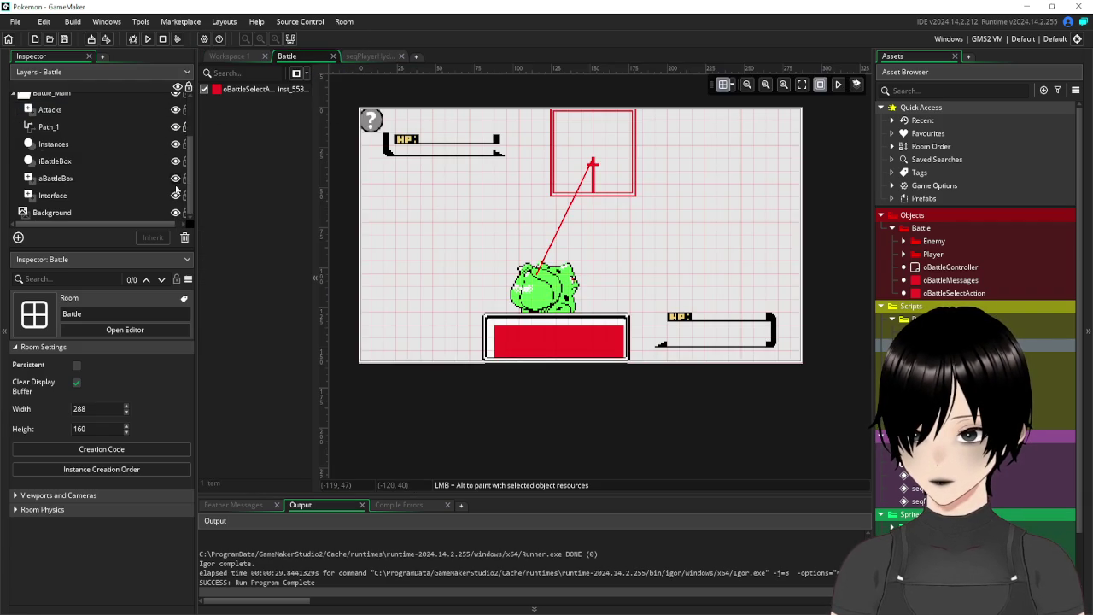
left_click(175, 162)
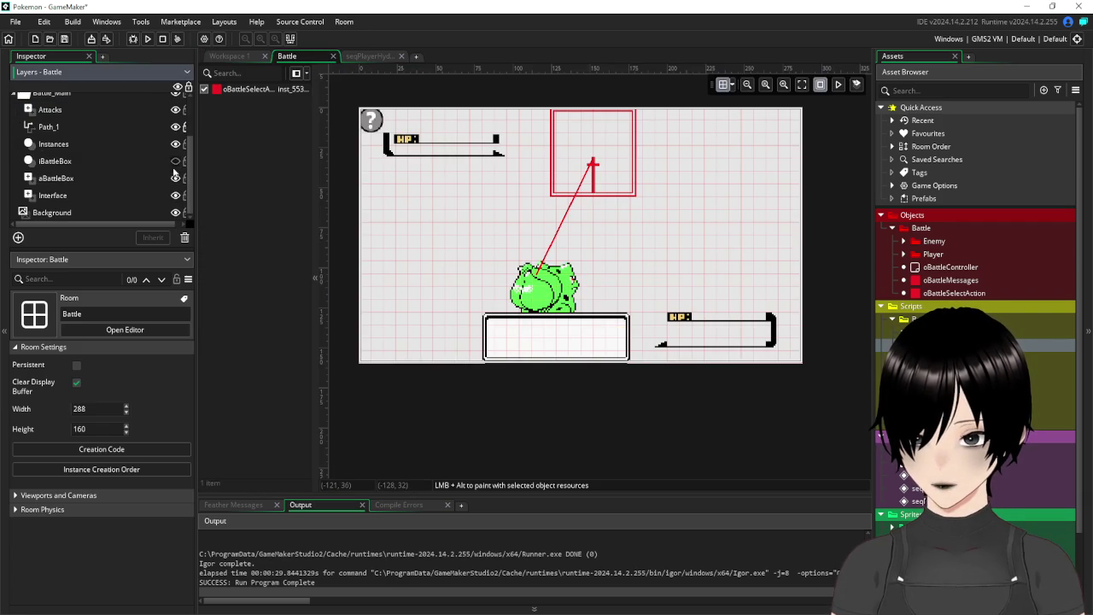
left_click(175, 178)
scroll(175, 177, "up", 3)
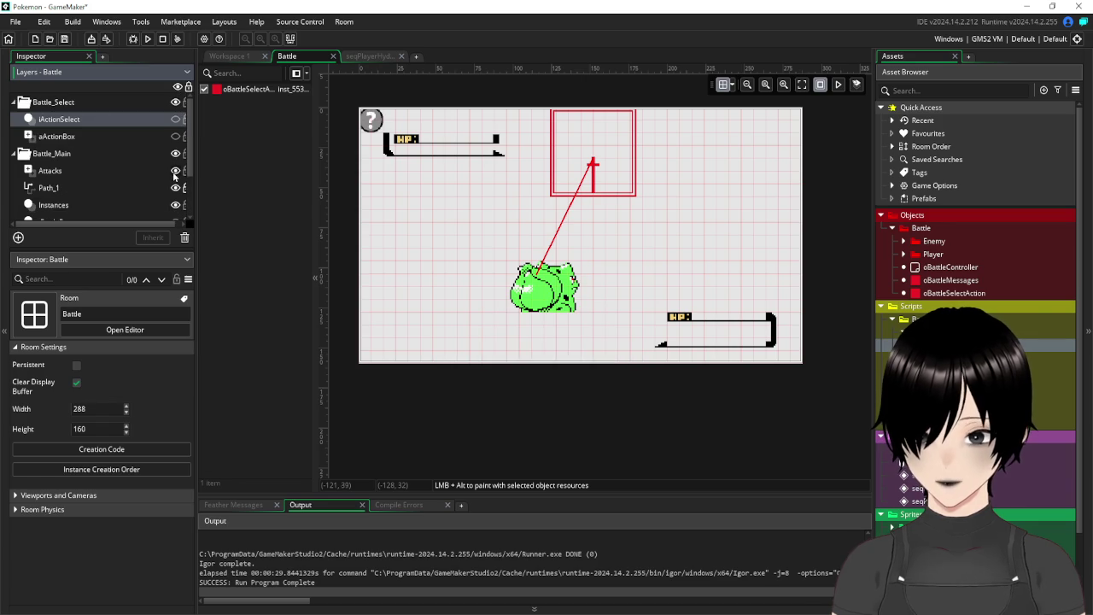
left_click(176, 119)
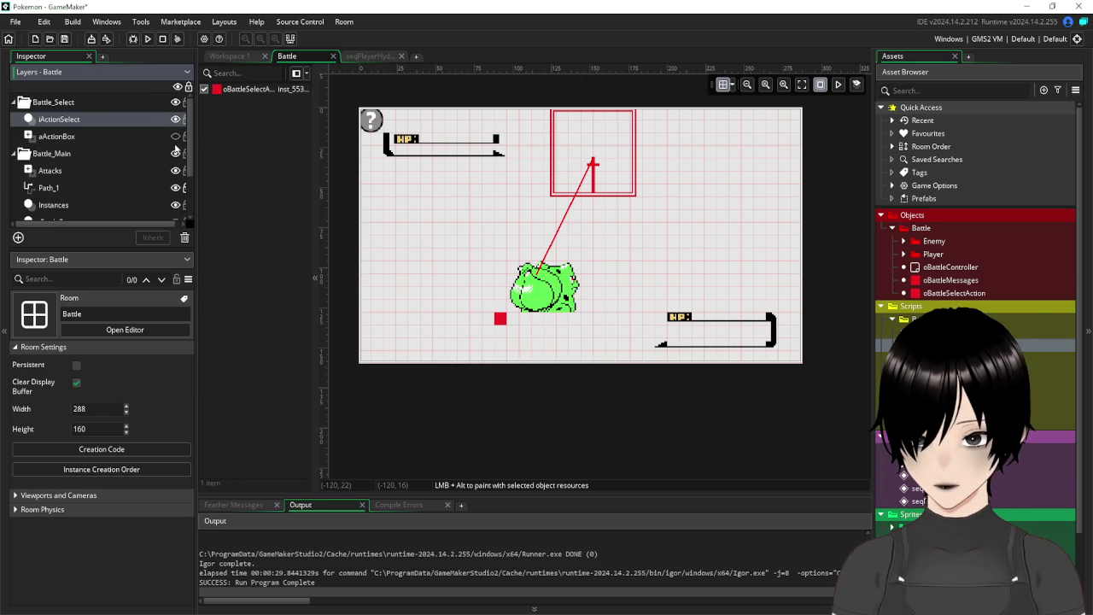
left_click(175, 136)
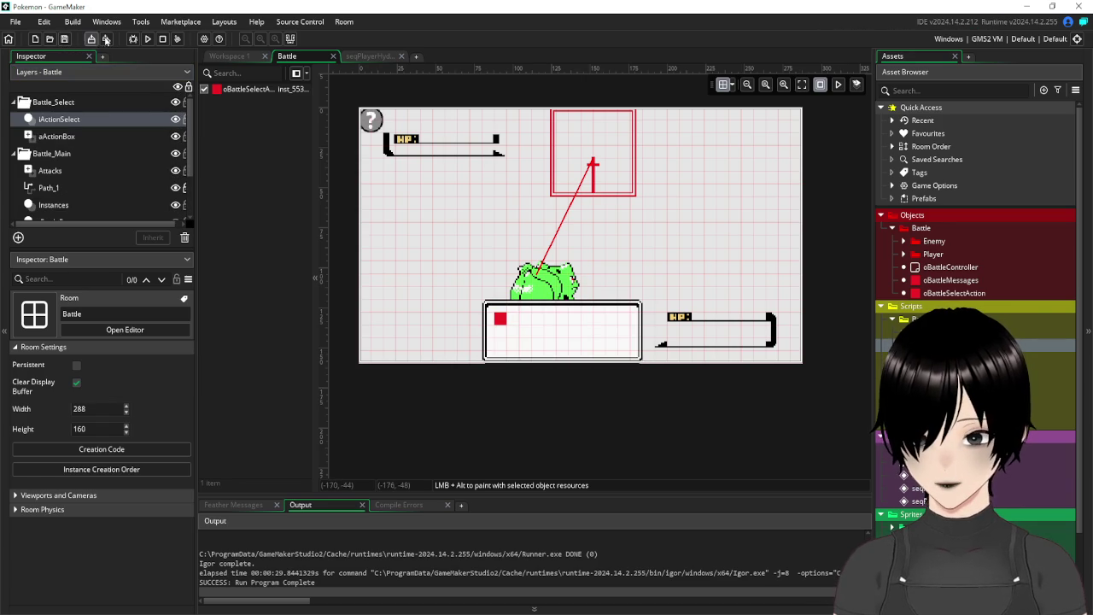
left_click(147, 38)
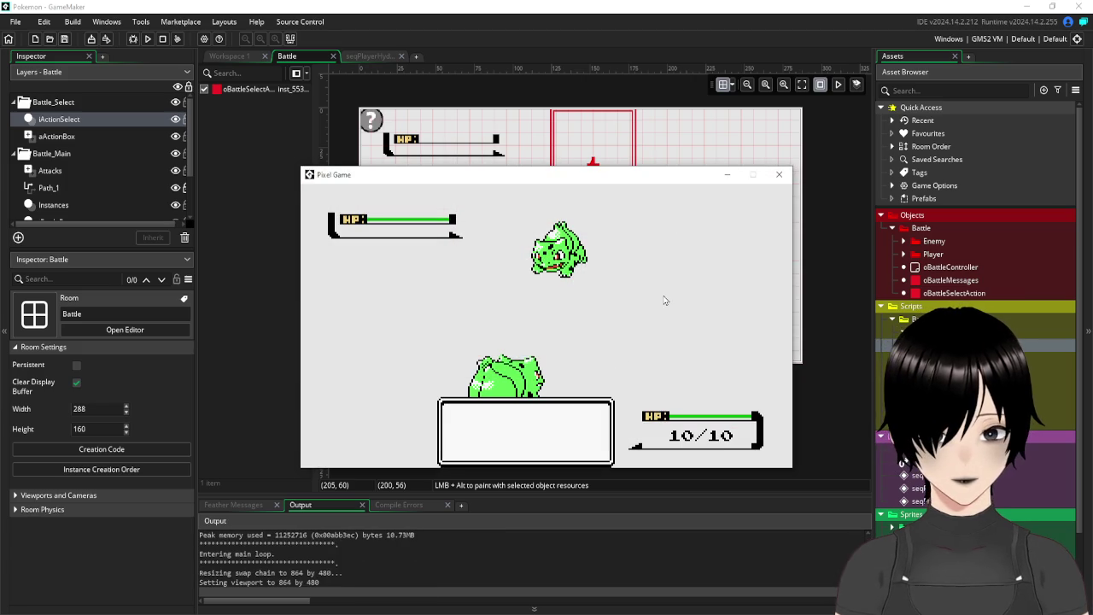
left_click(783, 176)
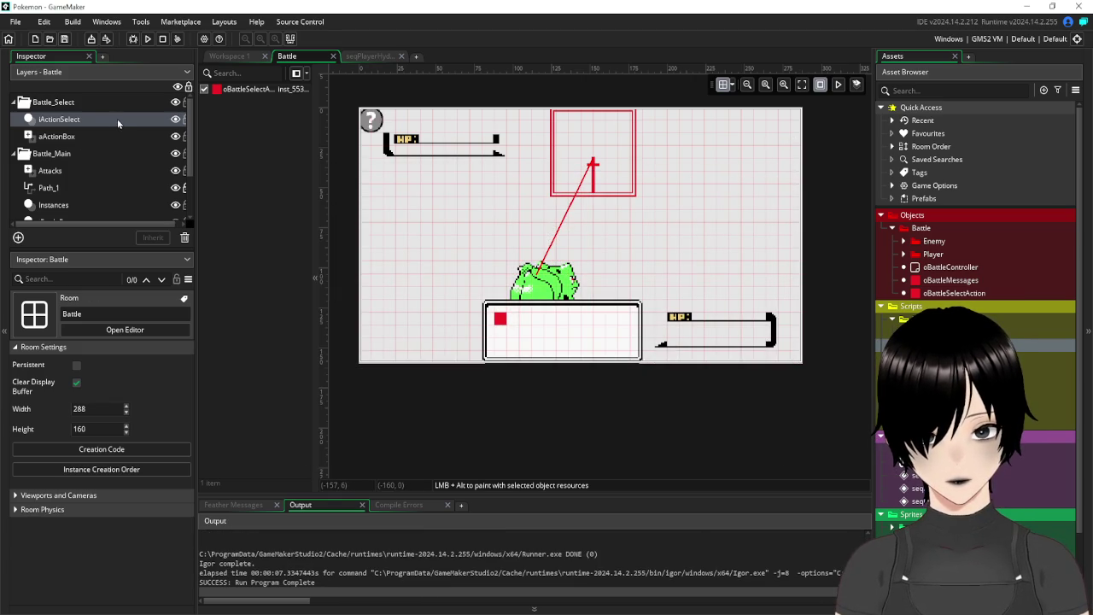
Tick Visible on the oBattleSelectAction object.
left_click(90, 137)
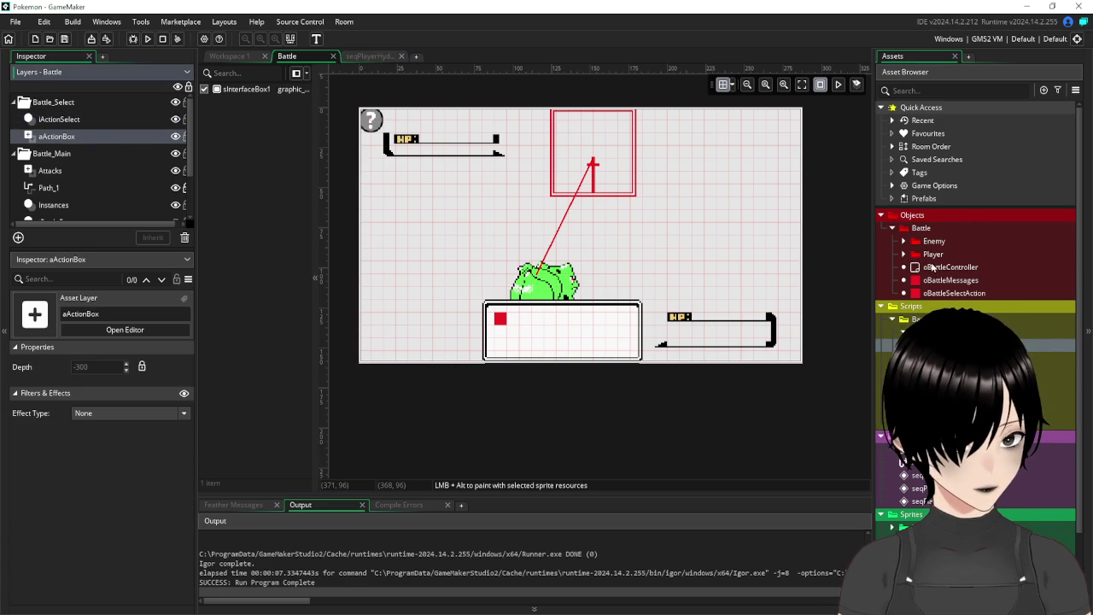
double_click(952, 293)
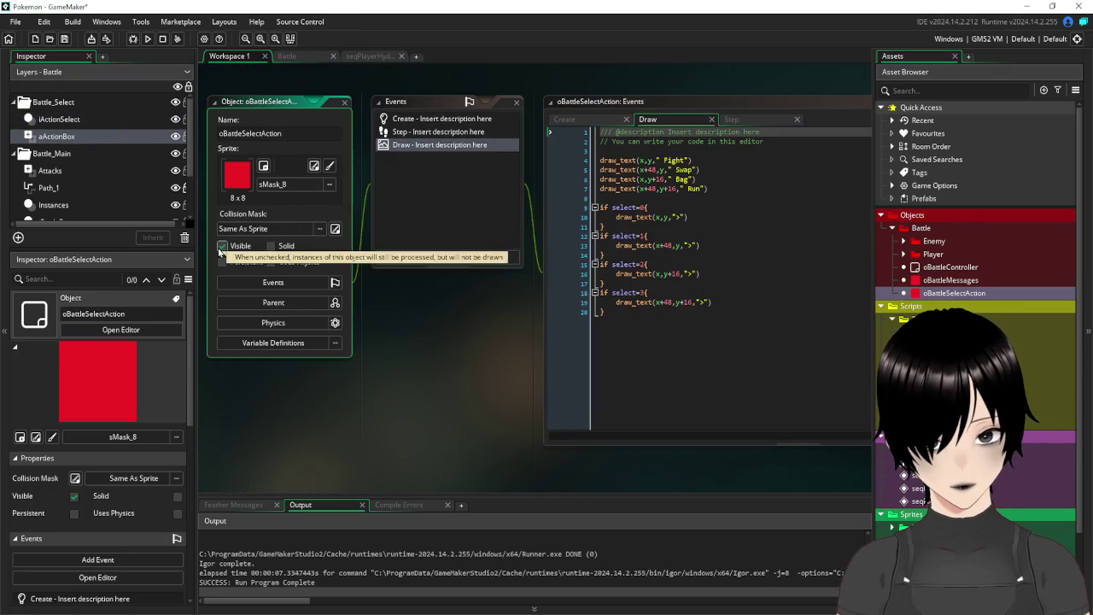
left_click(223, 248)
left_click(73, 40)
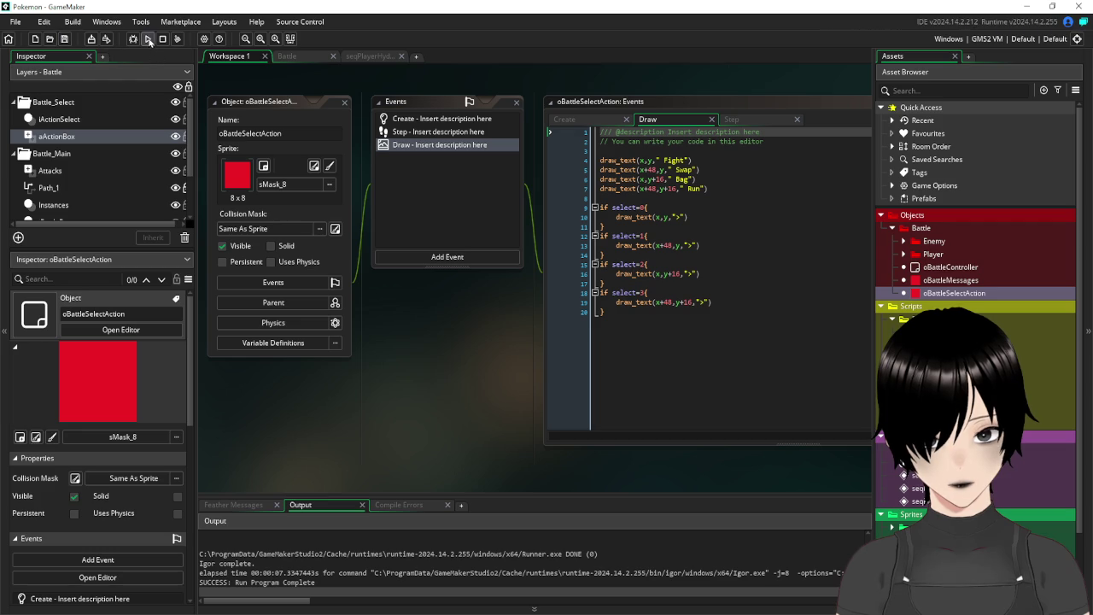
Run the game and cycle the Fight, Swap, Bag, Run menu with the arrow keys.
left_click(147, 40)
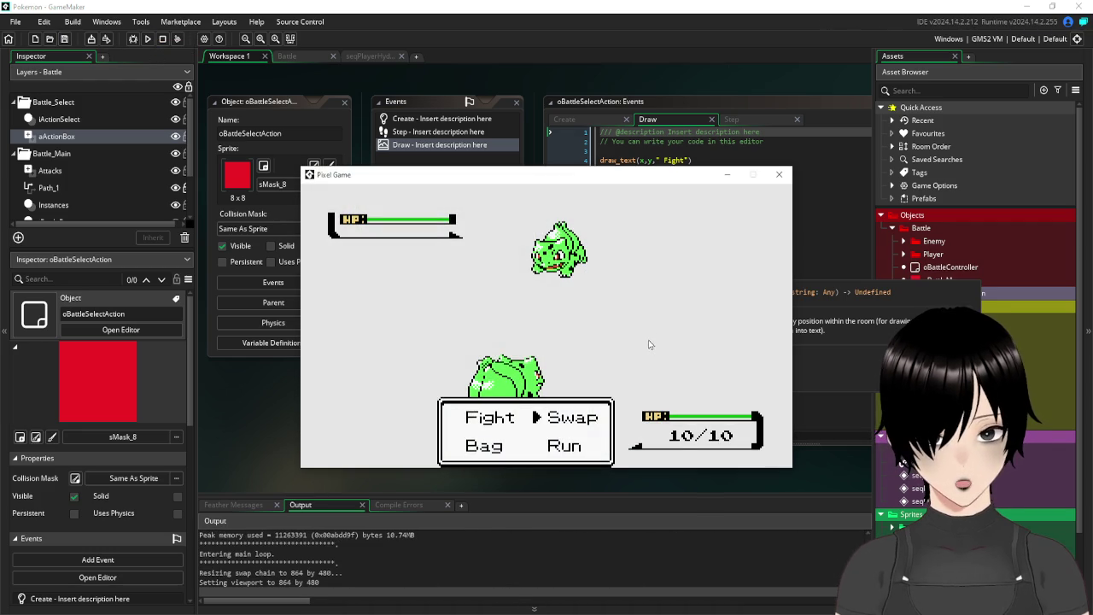
key("Down")
key("Left")
key("Up")
key("Right")
key("Down")
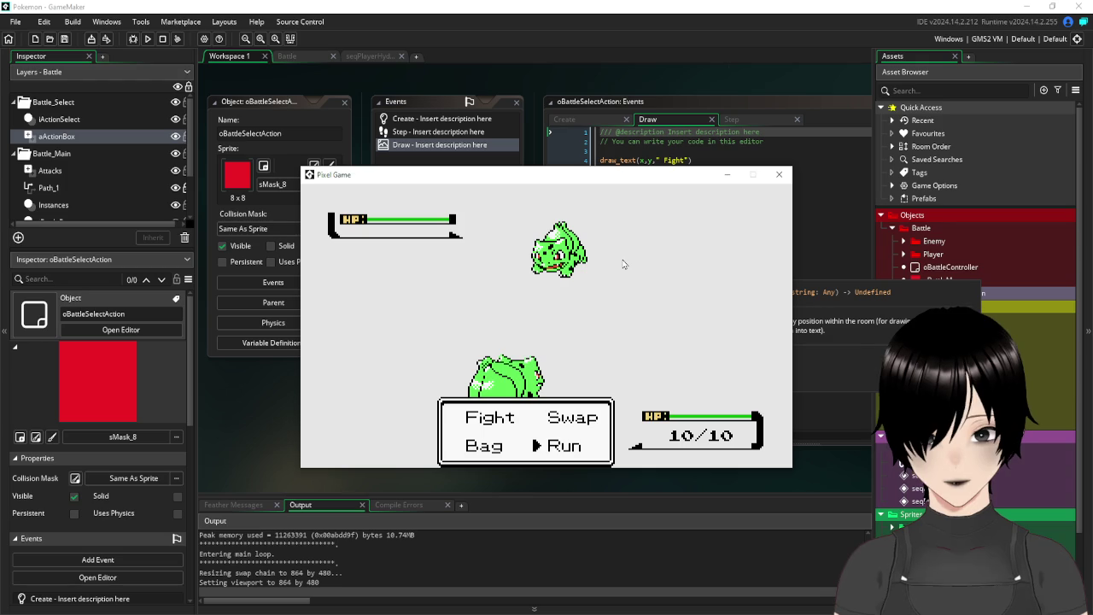
key("Left")
key("Up")
key("Right")
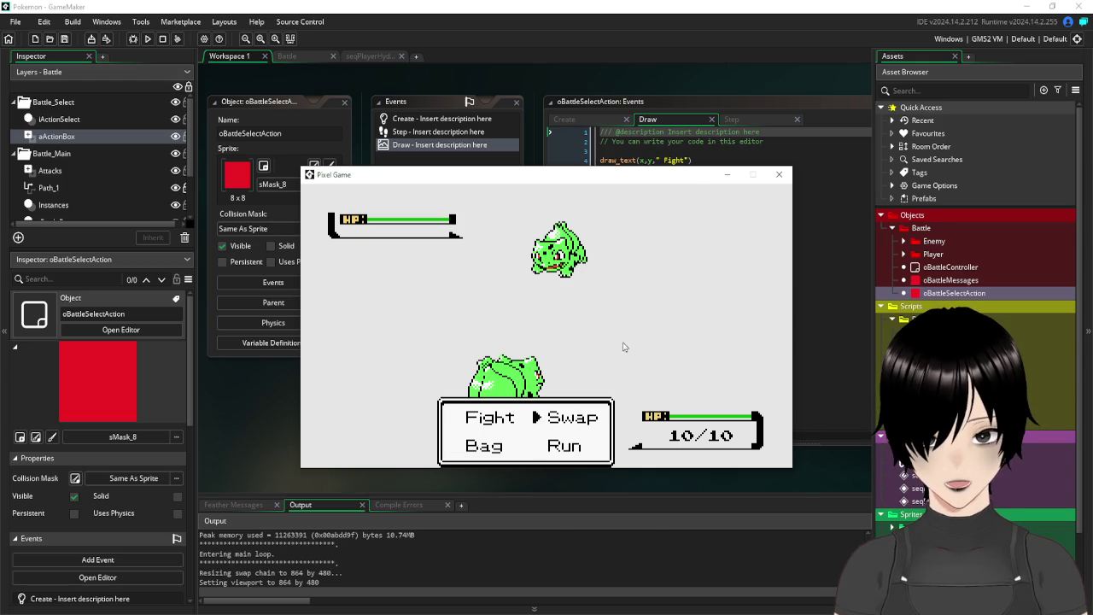
key("Down")
key("Up")
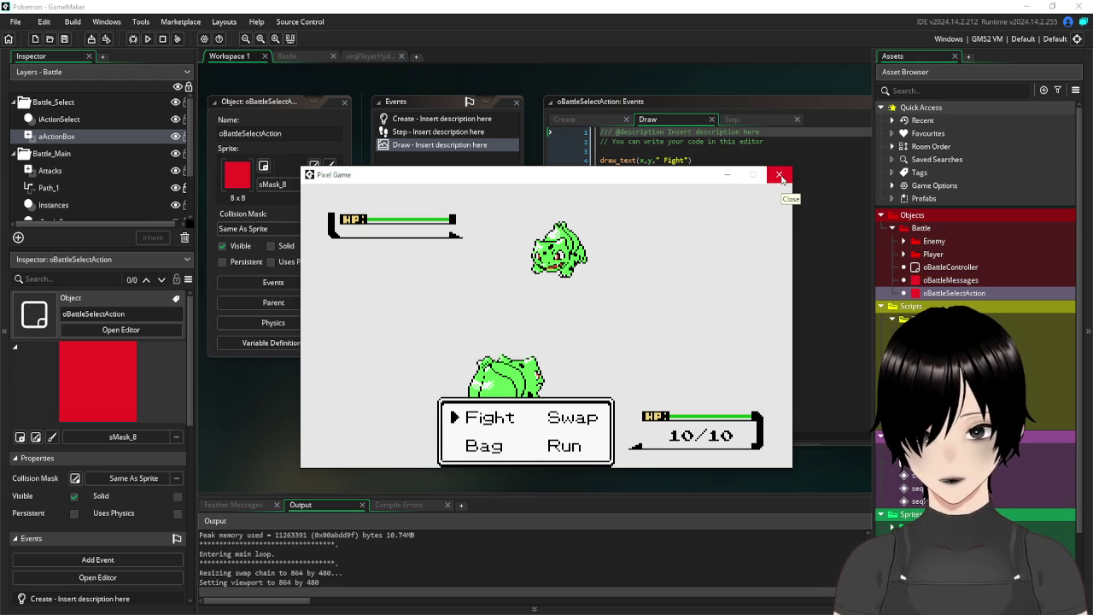
left_click(779, 176)
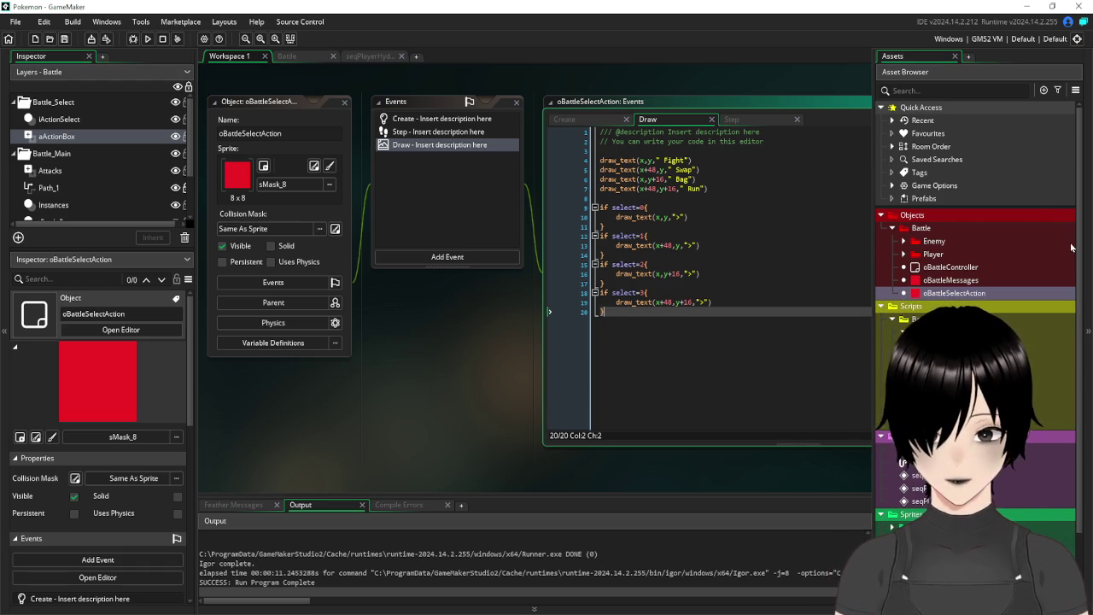
Open the sPokemonMovesStats script from the battle scripts folder.
left_click(898, 228)
left_click(882, 242)
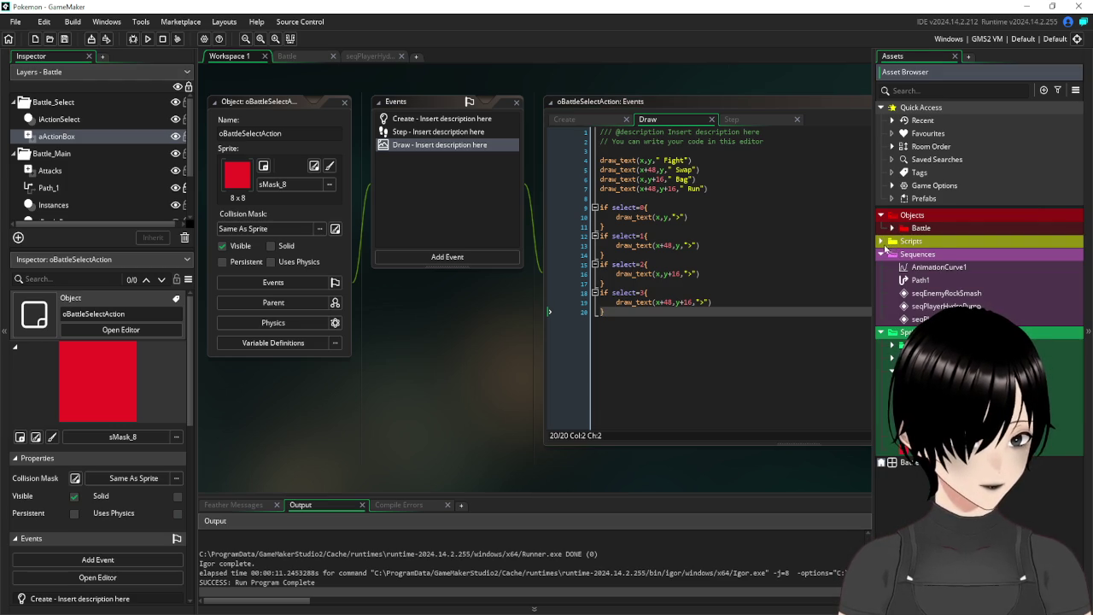
left_click(882, 242)
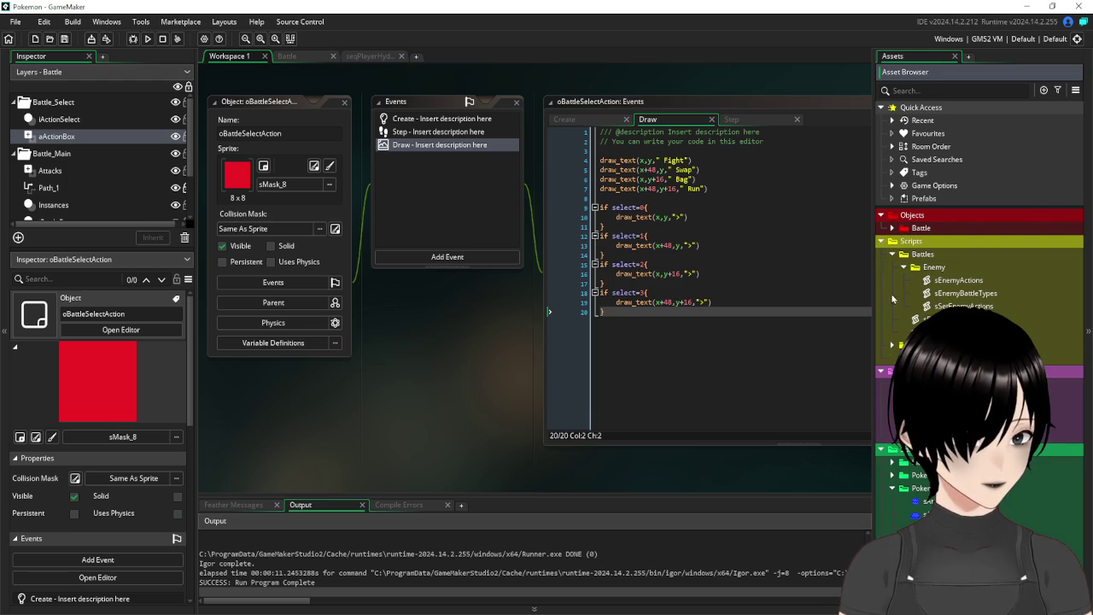
left_click(896, 344)
double_click(930, 371)
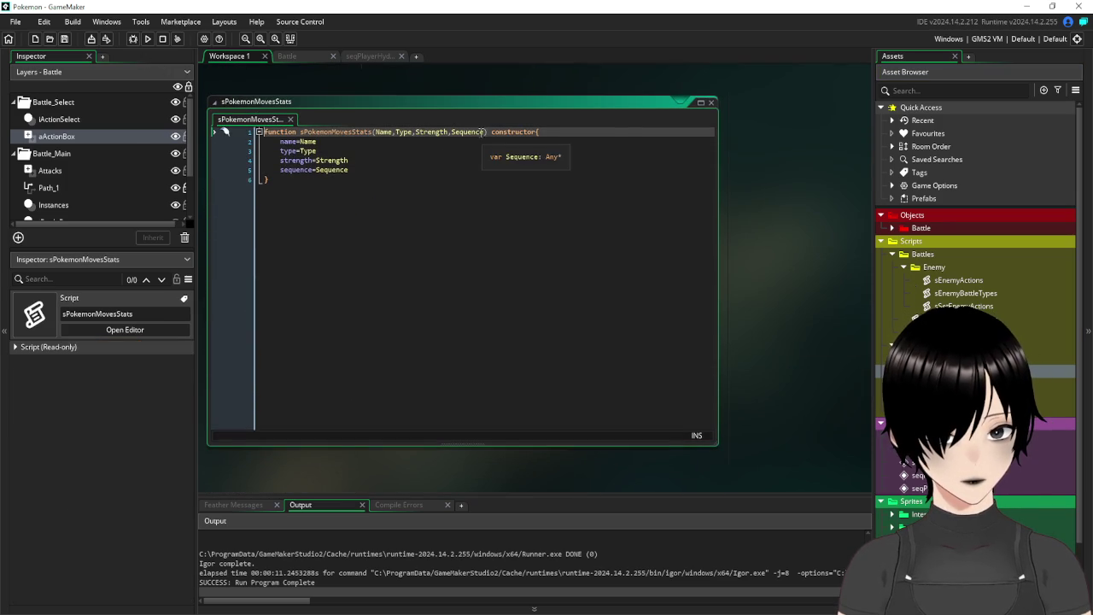
Add a PP parameter, store it with pp=PP after the sequence assignment, and save.
left_click(485, 132)
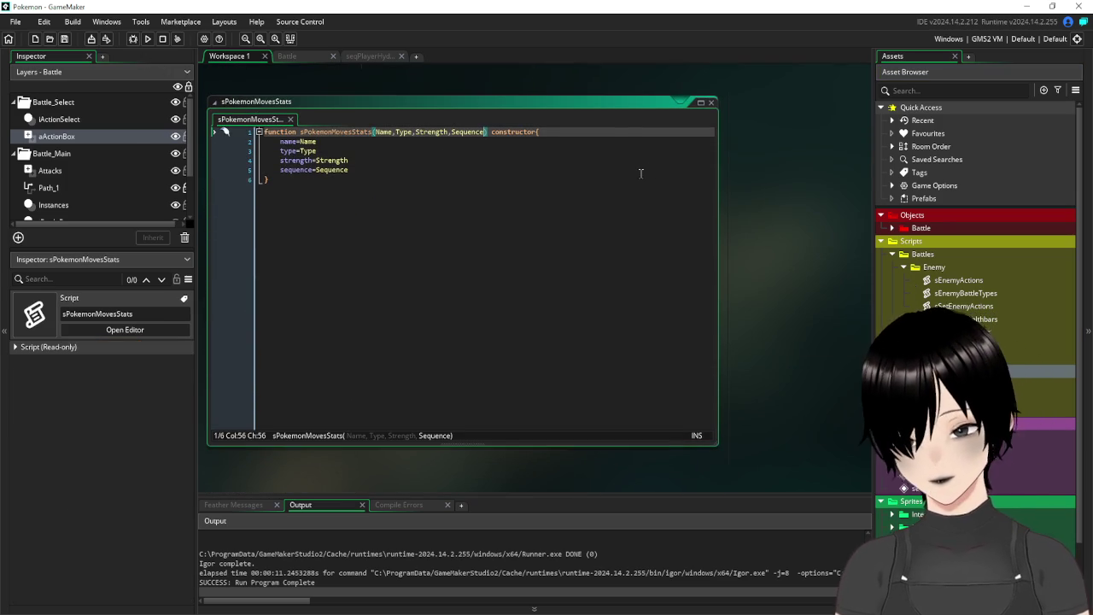
type(",PP")
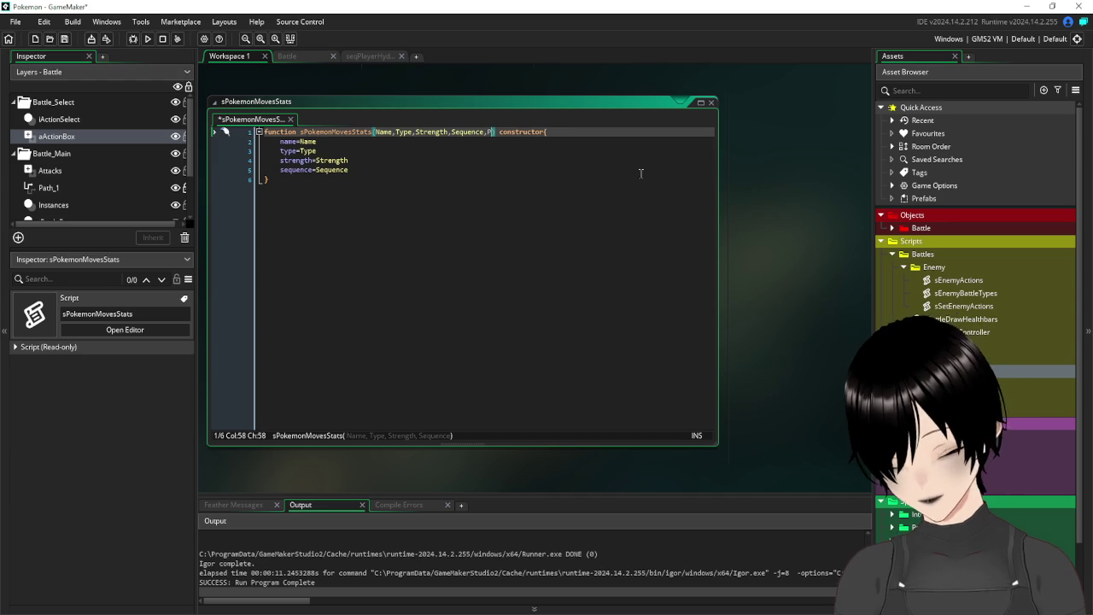
left_click(398, 168)
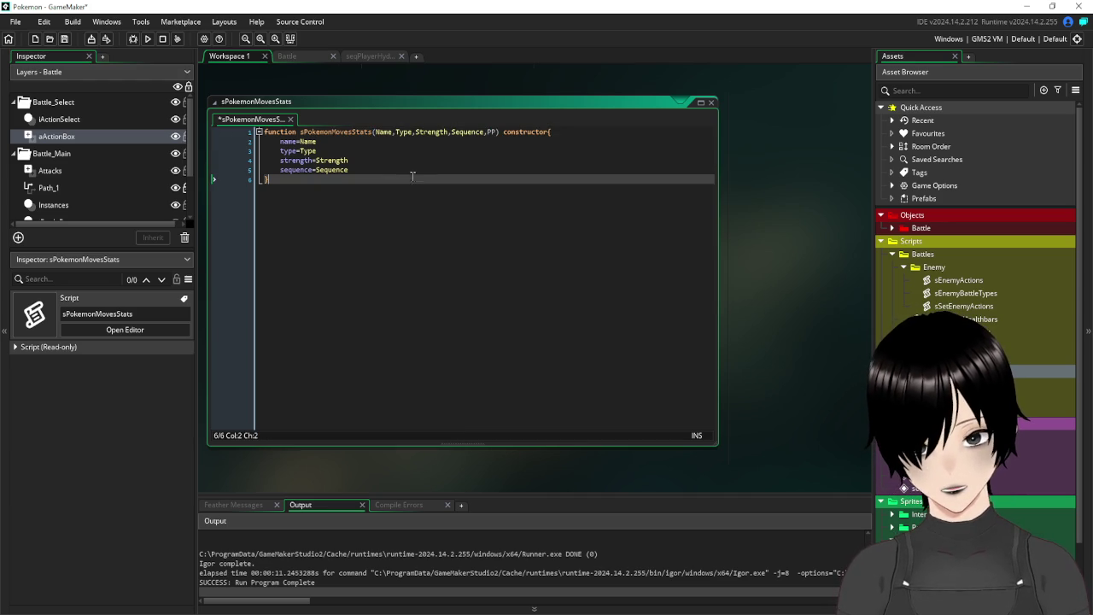
key("Return")
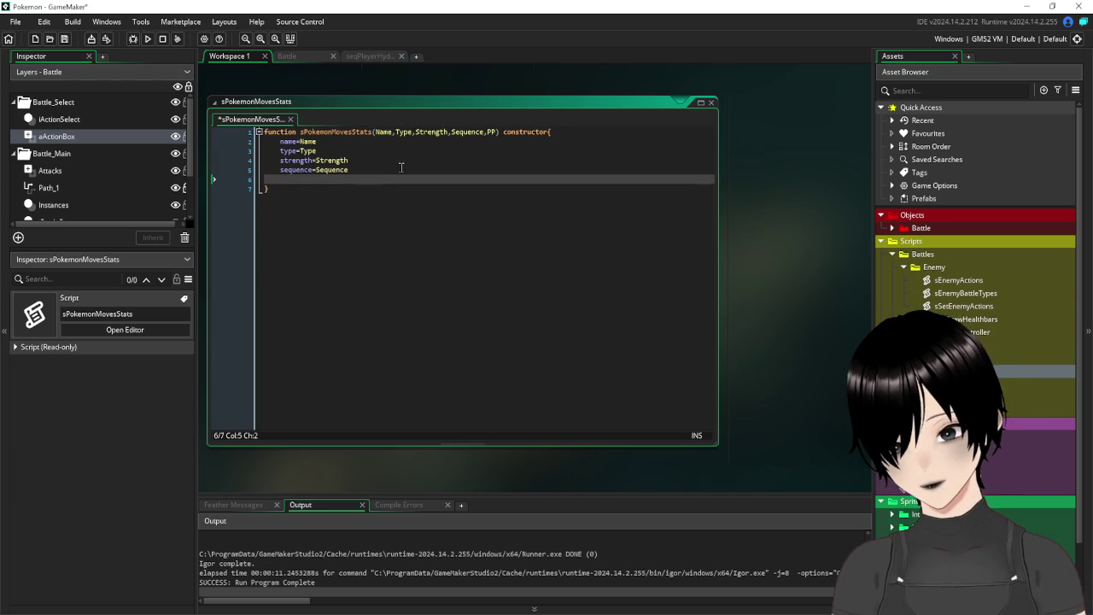
type("pp=")
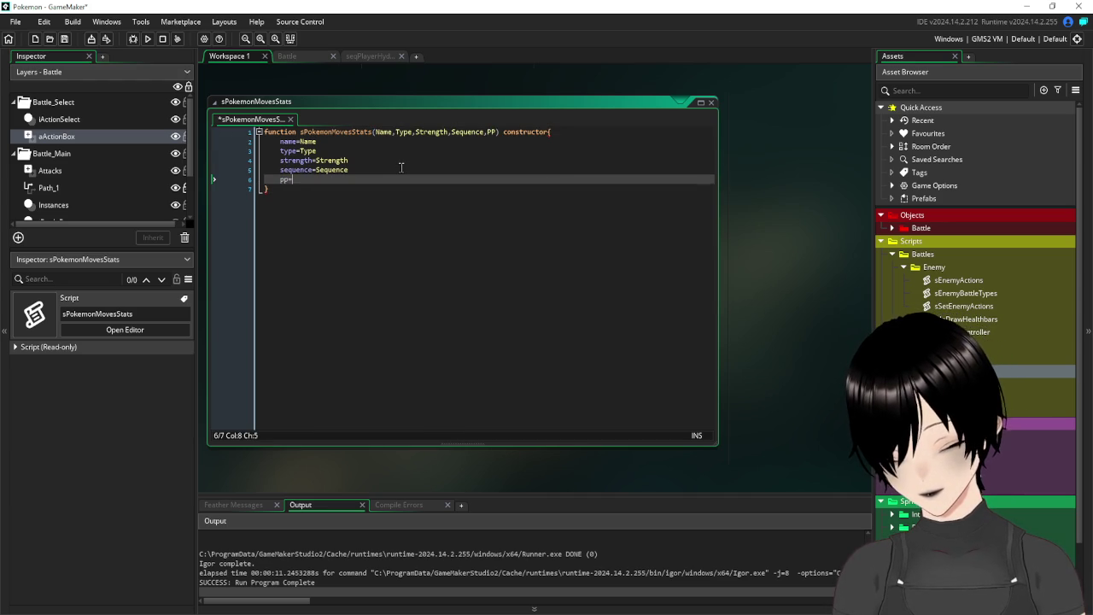
type("PP")
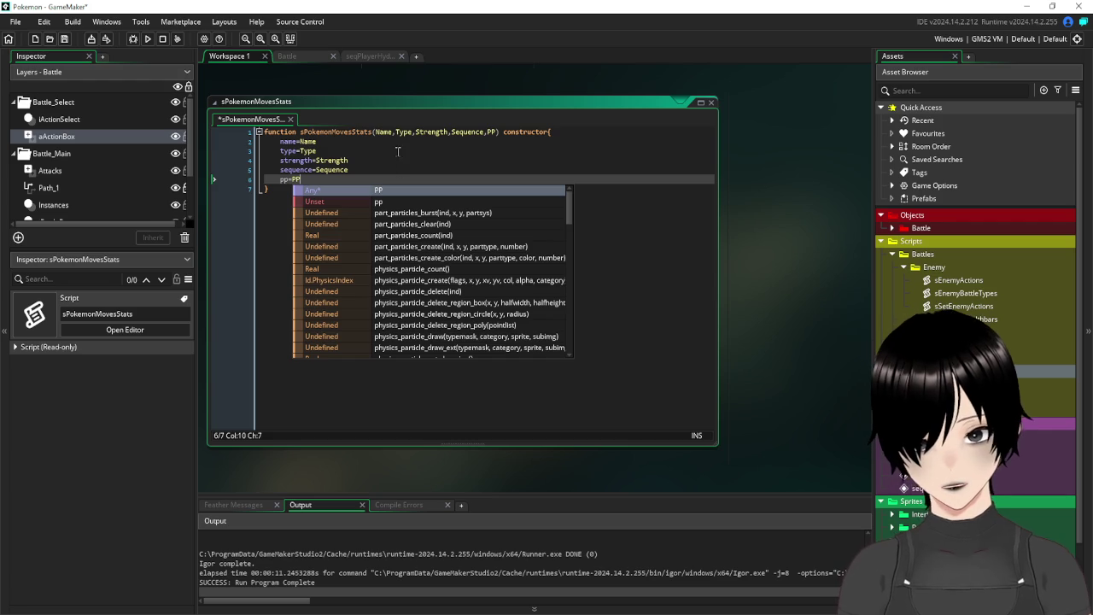
left_click(395, 149)
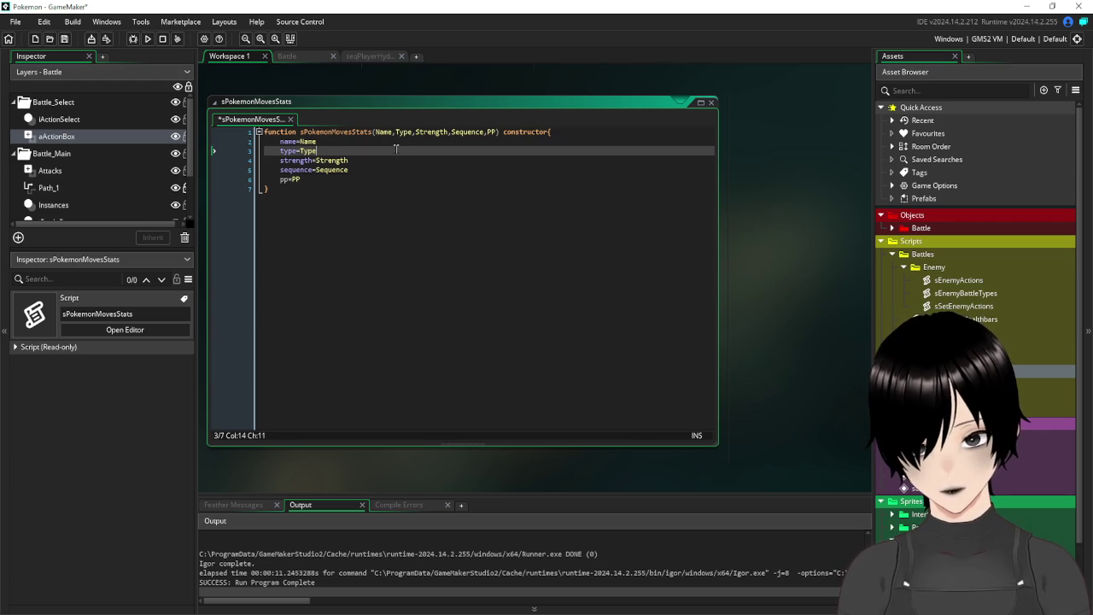
left_click(64, 39)
left_click(420, 231)
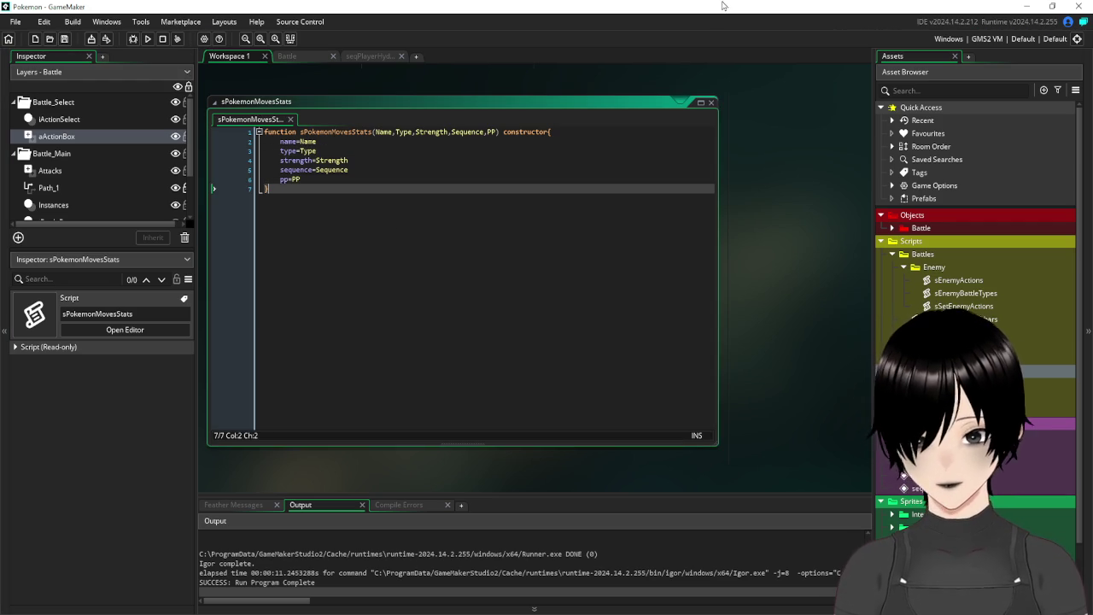
Close the sPokemonMovesStats script window and bring the Battle room tab back into view.
left_click(711, 104)
left_click(370, 56)
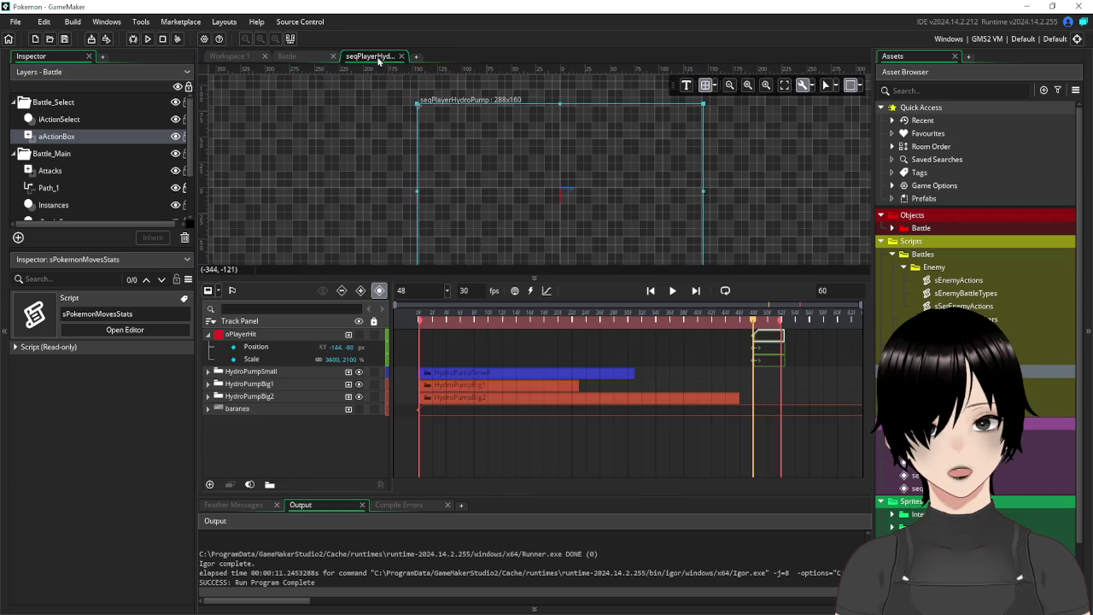
left_click(316, 60)
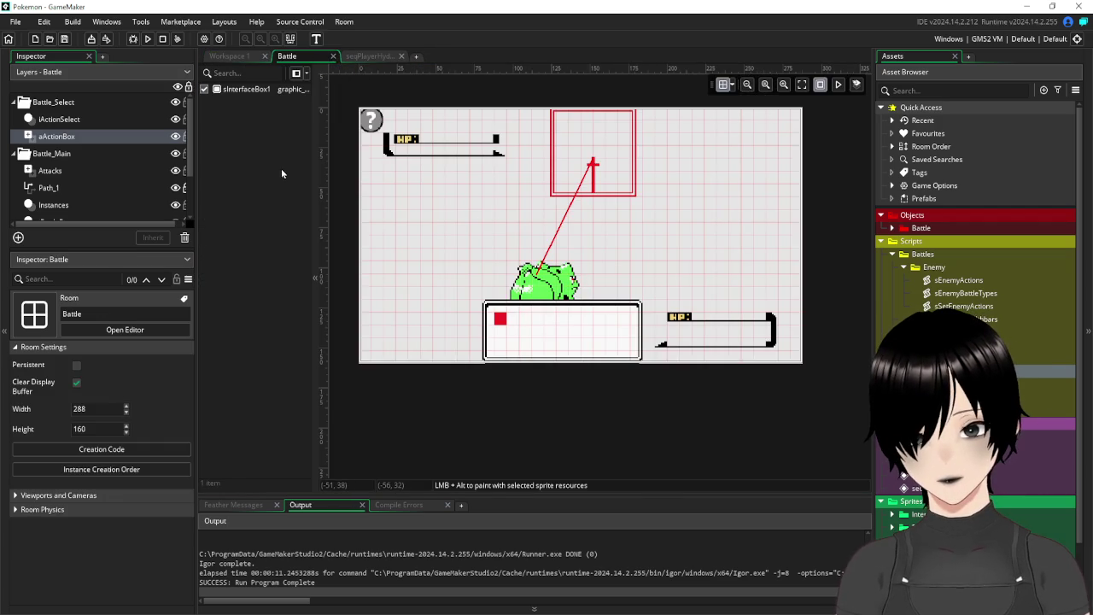